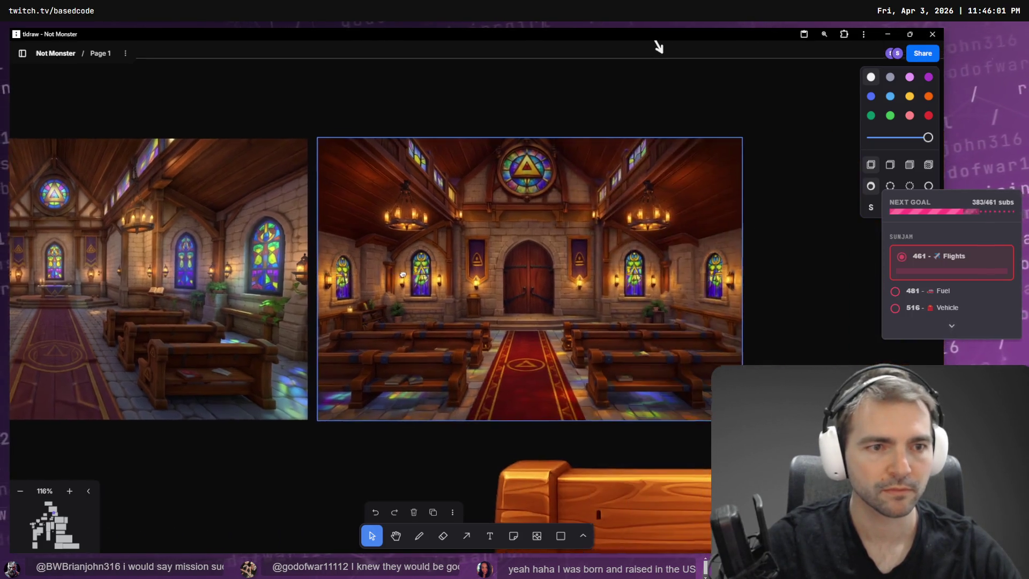
Step: Compare the two chapel reference paintings in tldraw against the Godot Chapel scene
scroll(637, 271, right, 5)
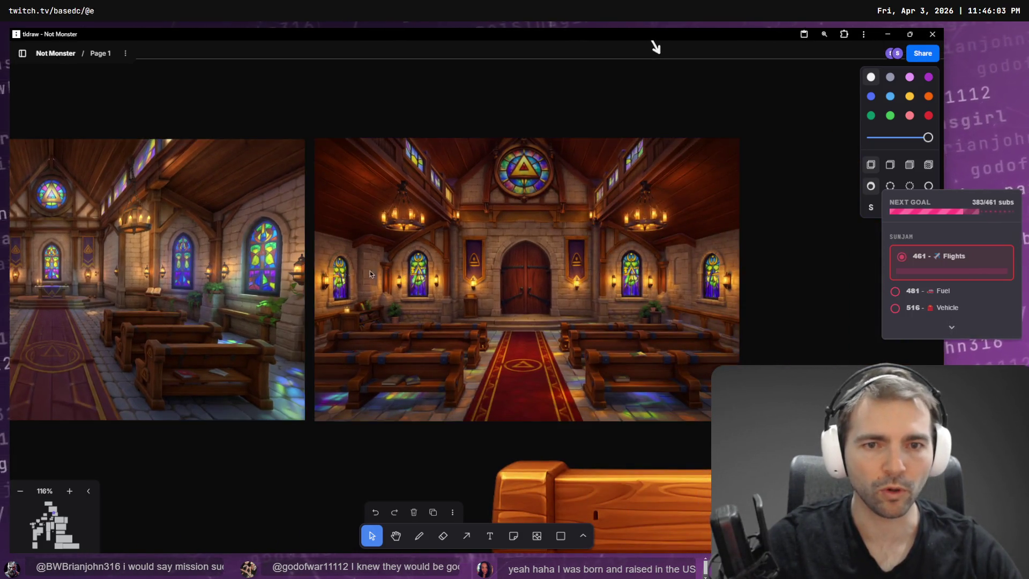
scroll(221, 239, left, 3)
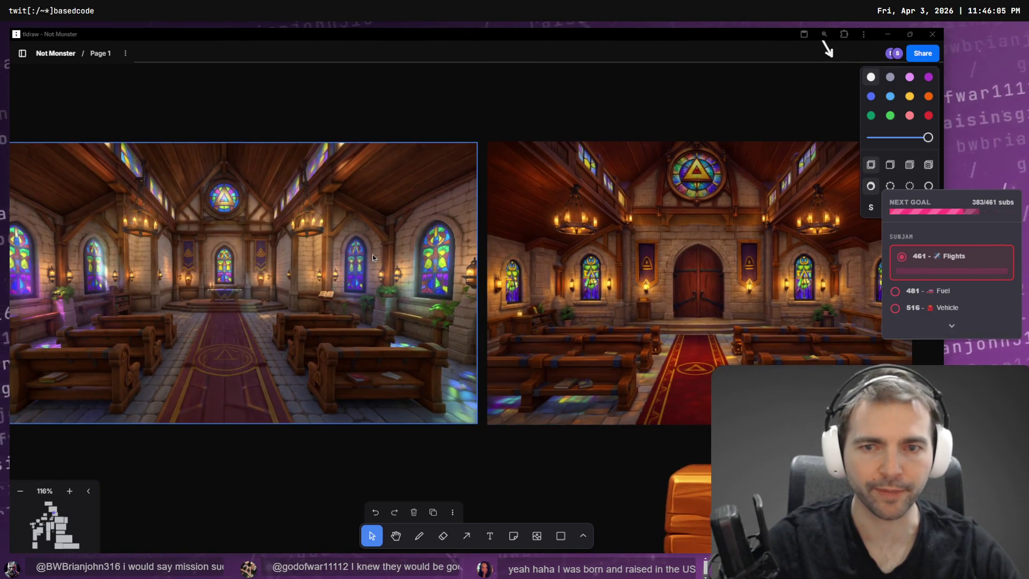
key(alt+Tab)
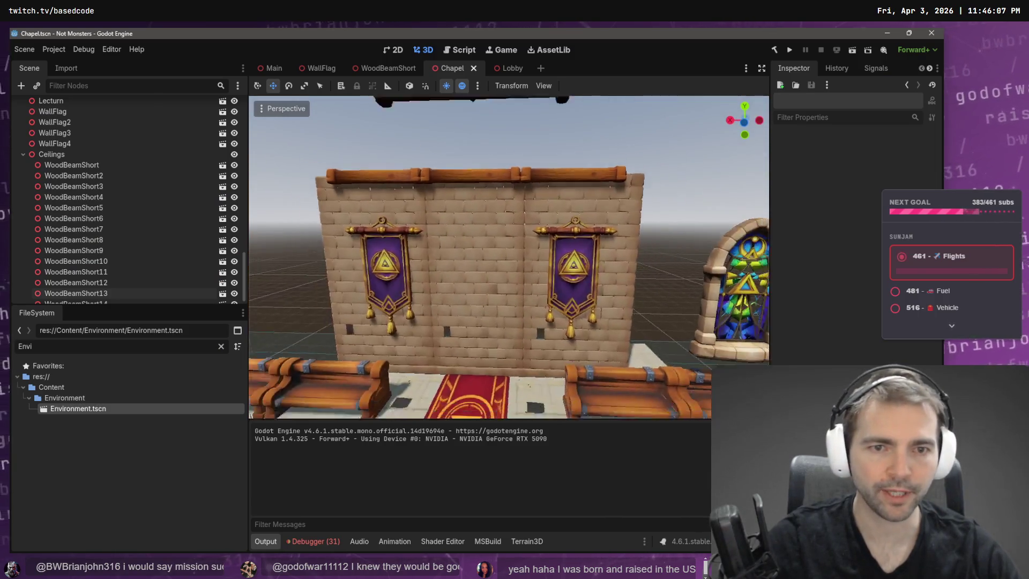
key(alt+Tab)
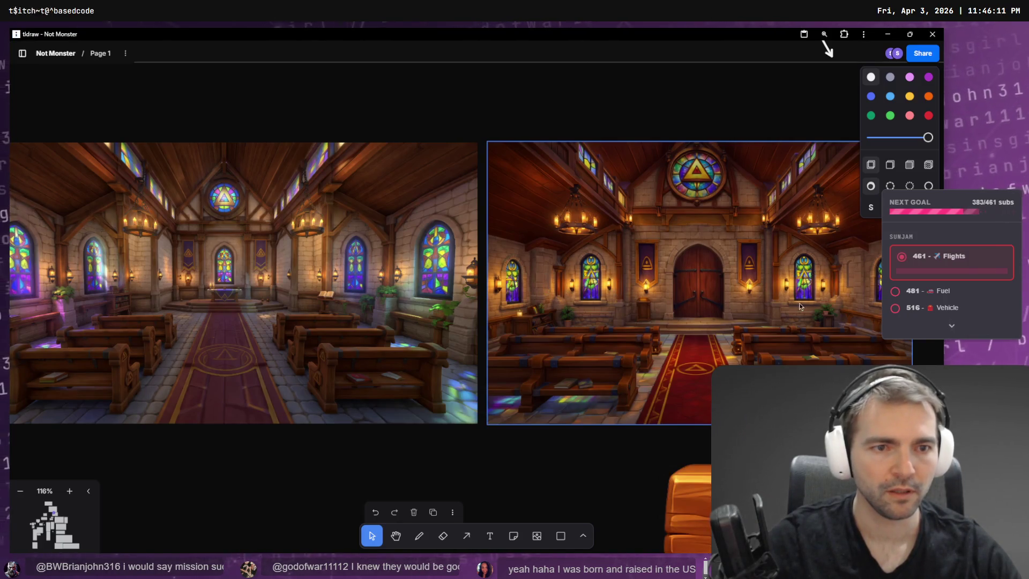
key(alt+Tab)
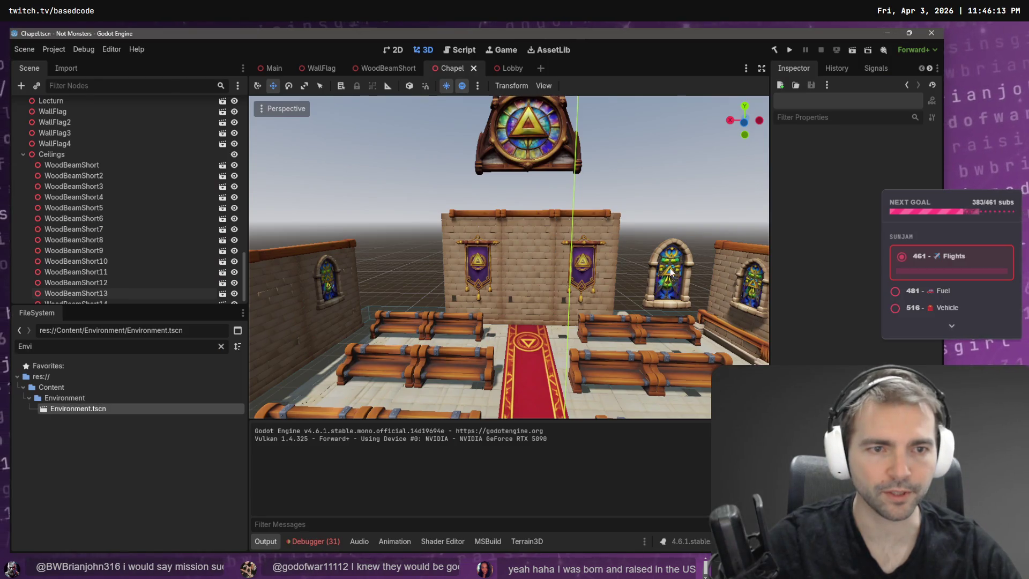
Step: Duplicate the stained-glass window and line up the copy on the left wall, with Blockout visible
click(671, 271)
key(ctrl+v)
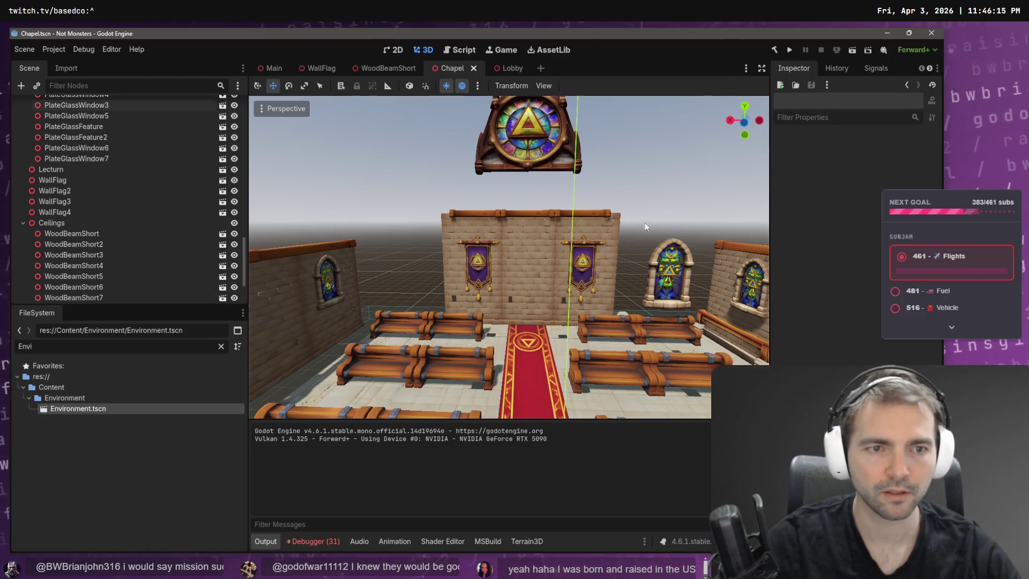
drag(597, 302, 362, 324)
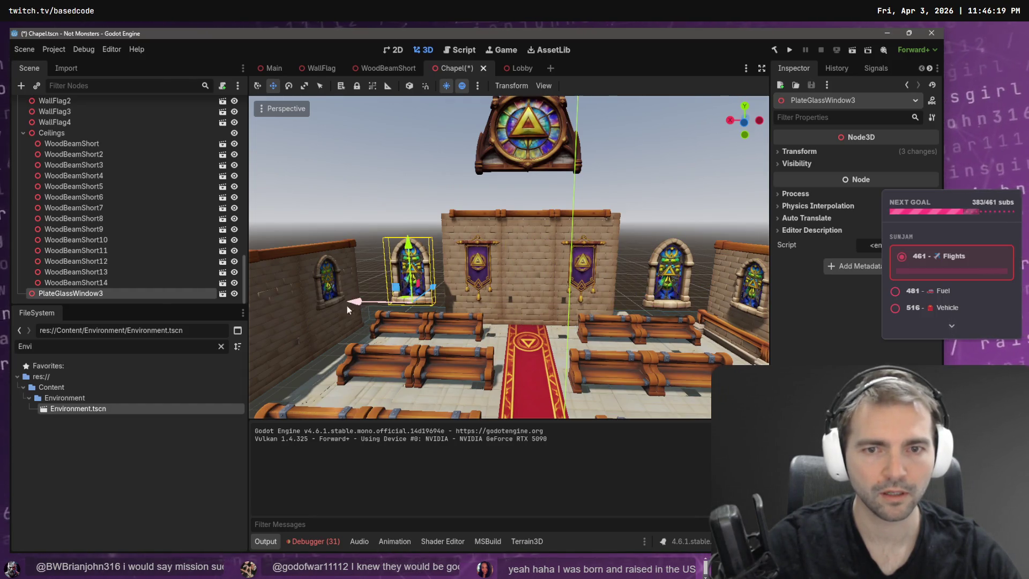
scroll(203, 128, up, 5)
scroll(225, 132, up, 5)
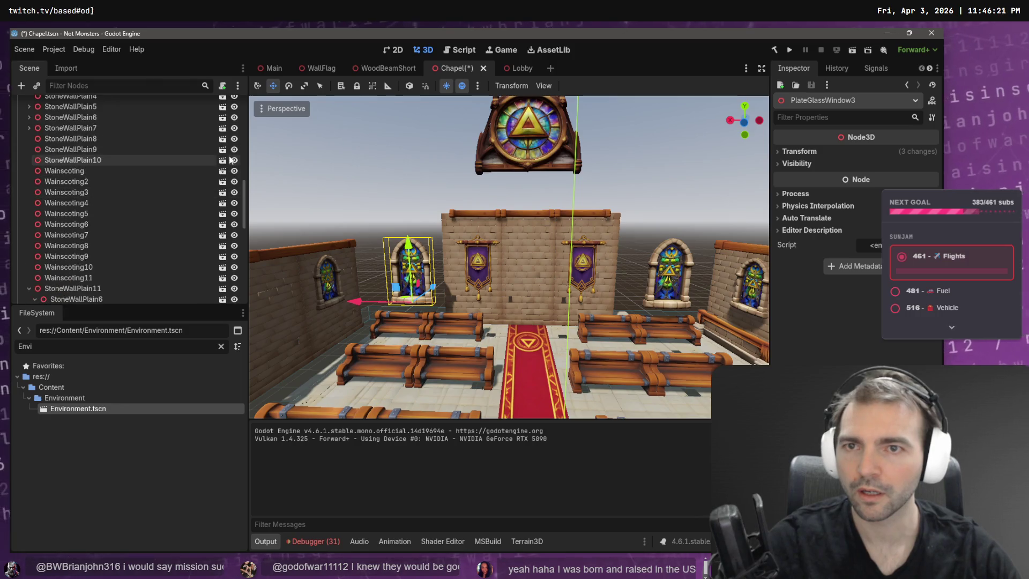
scroll(242, 132, up, 5)
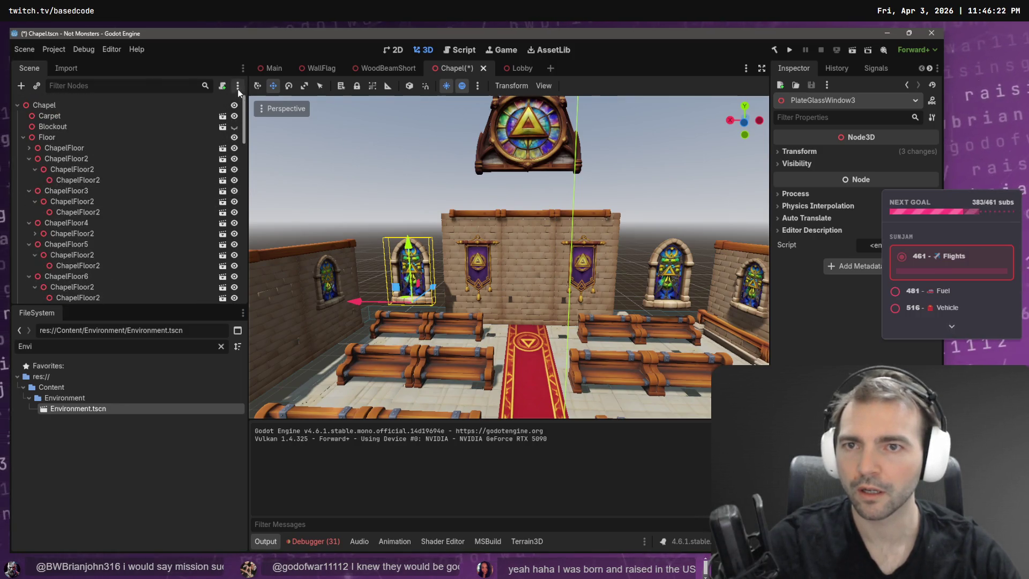
click(234, 127)
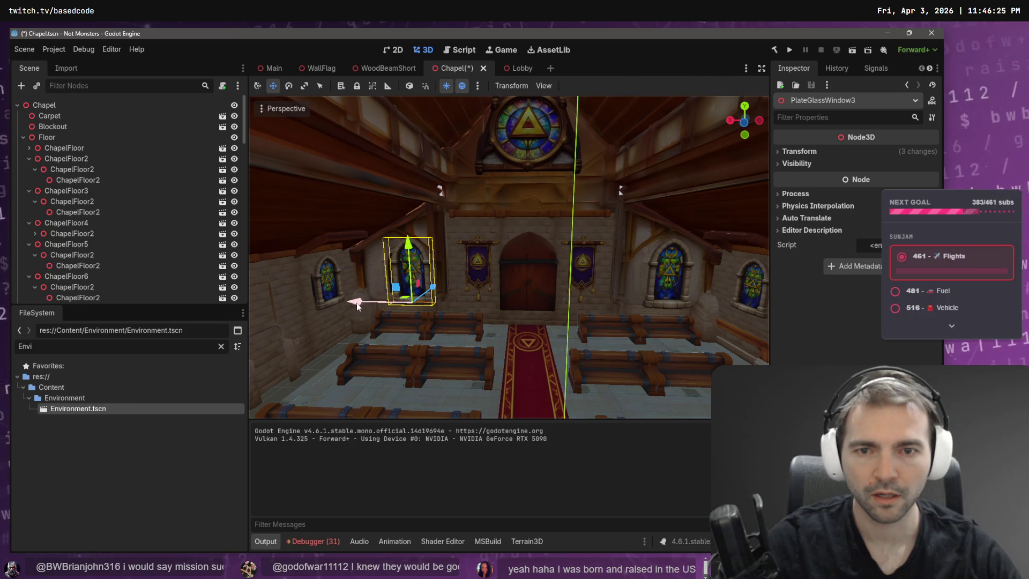
drag(357, 306, 342, 307)
key(f)
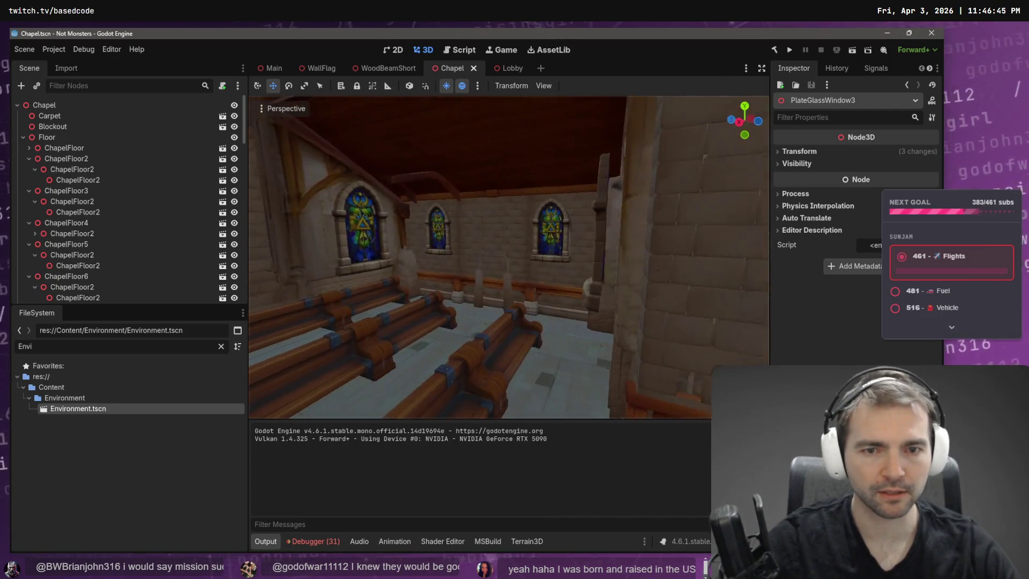
Step: Select Wainscoting9, Wainscoting8 and Wainscoting7 and duplicate them
click(531, 291)
shift+click(438, 283)
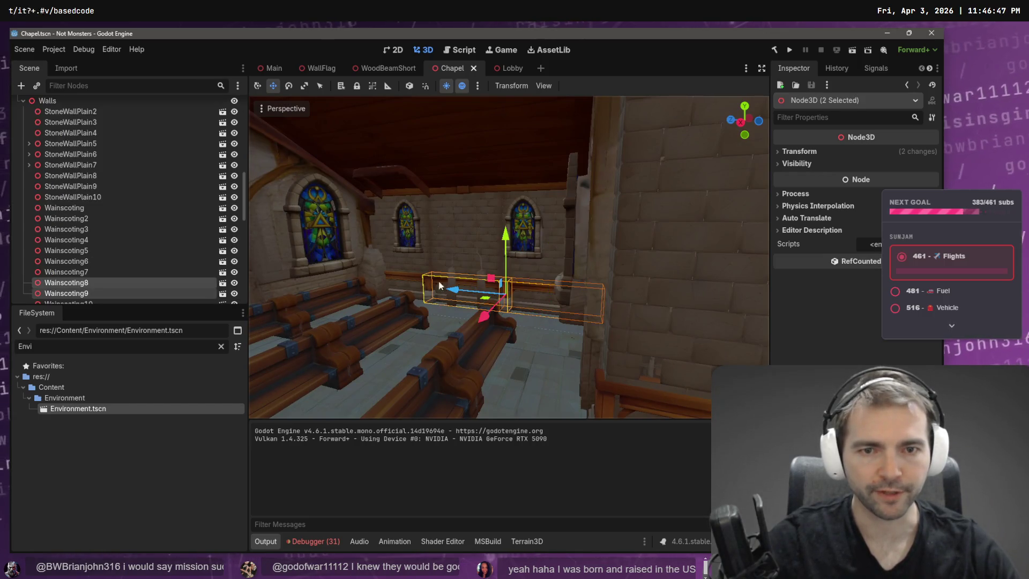
shift+click(405, 281)
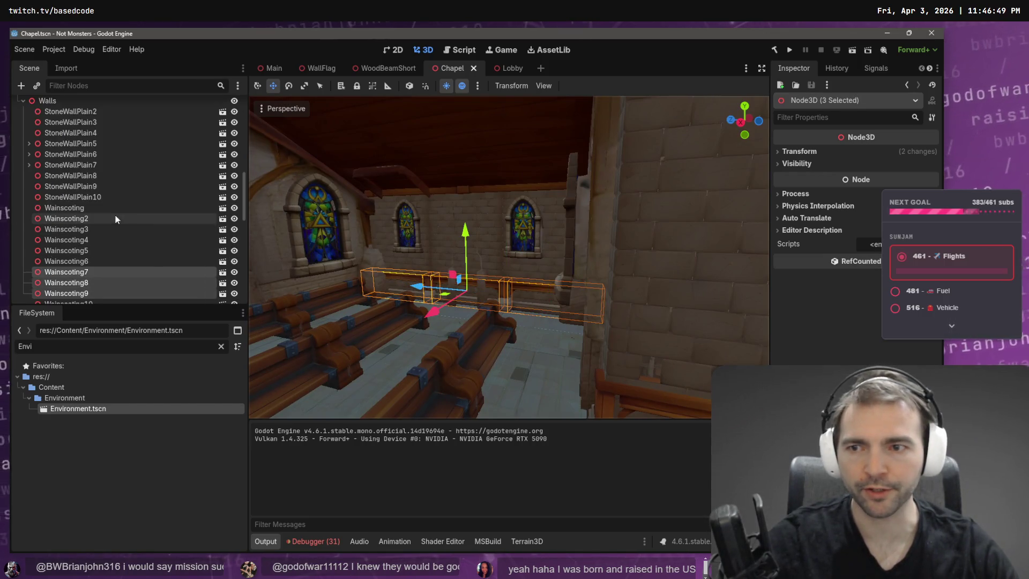
scroll(97, 198, up, 5)
key(ctrl+d)
Step: Slide the railing copies about 0.69 units along the wall and save the Chapel scene
right_click(491, 237)
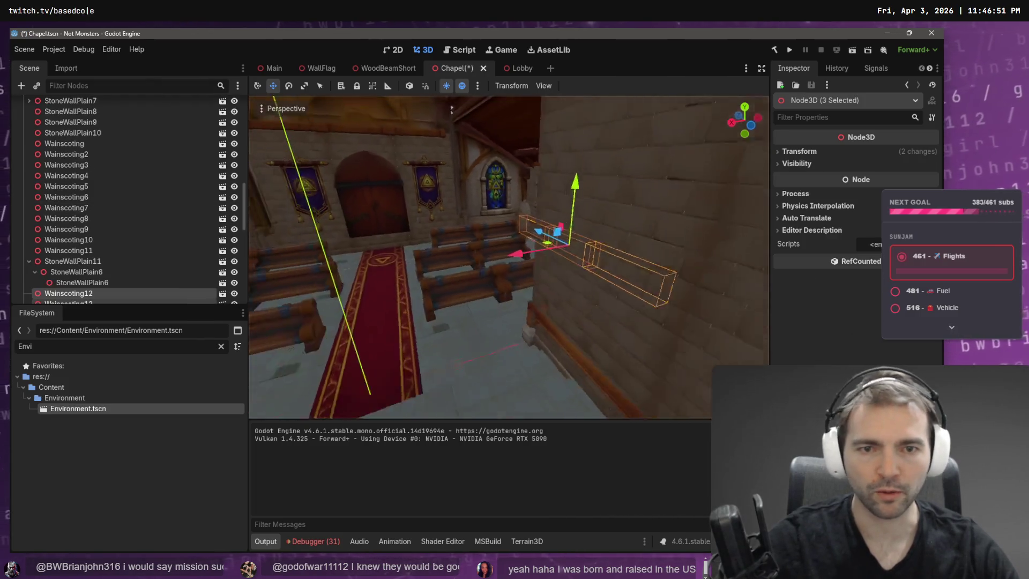
mouse_move(566, 262)
mouse_down()
mouse_move(342, 284)
mouse_move(236, 280)
mouse_up()
key(f)
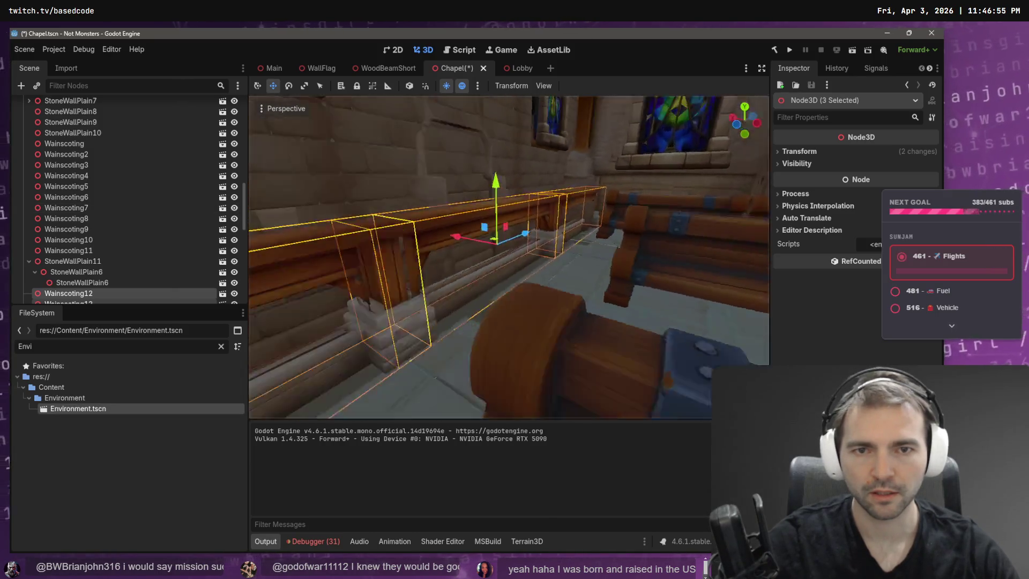
mouse_move(497, 250)
mouse_down()
mouse_move(460, 237)
mouse_move(504, 242)
mouse_move(482, 238)
mouse_up()
key(ctrl+s)
mouse_move(240, 201)
mouse_down()
mouse_move(246, 122)
mouse_move(242, 130)
mouse_up()
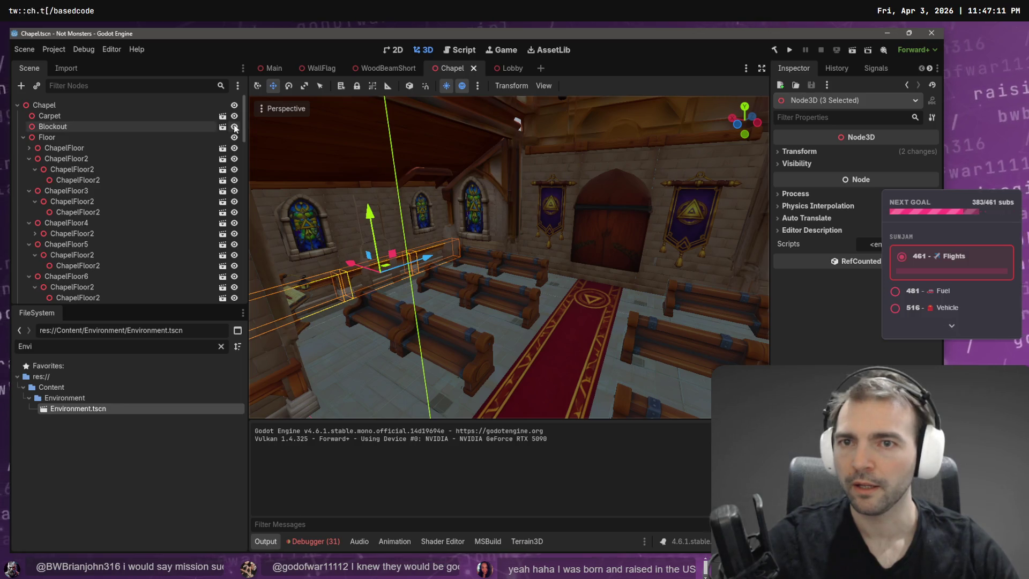
Step: Turn off Blockout's visibility in the Scene tree so the roof and outer walls disappear
click(235, 127)
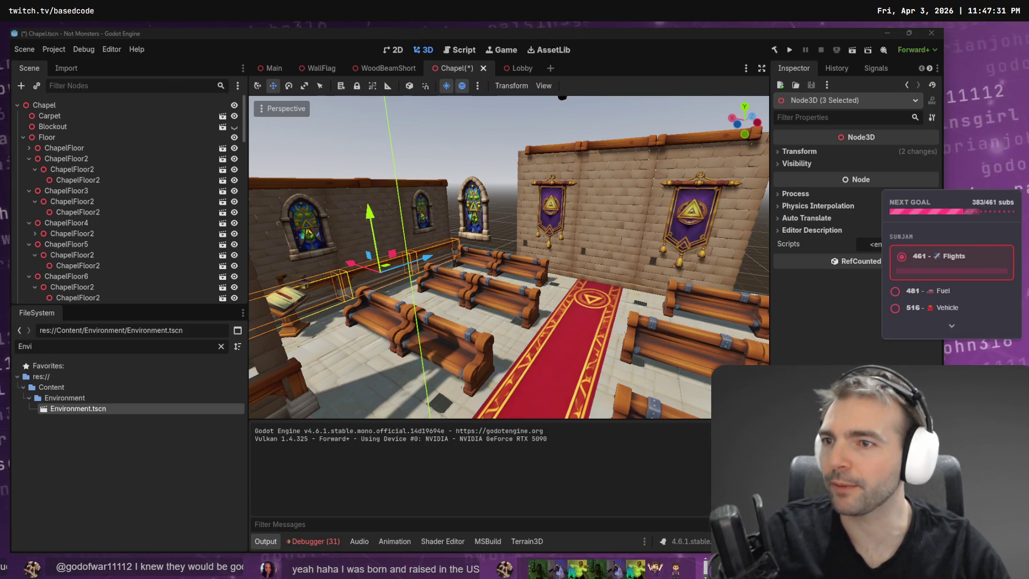
key(w)
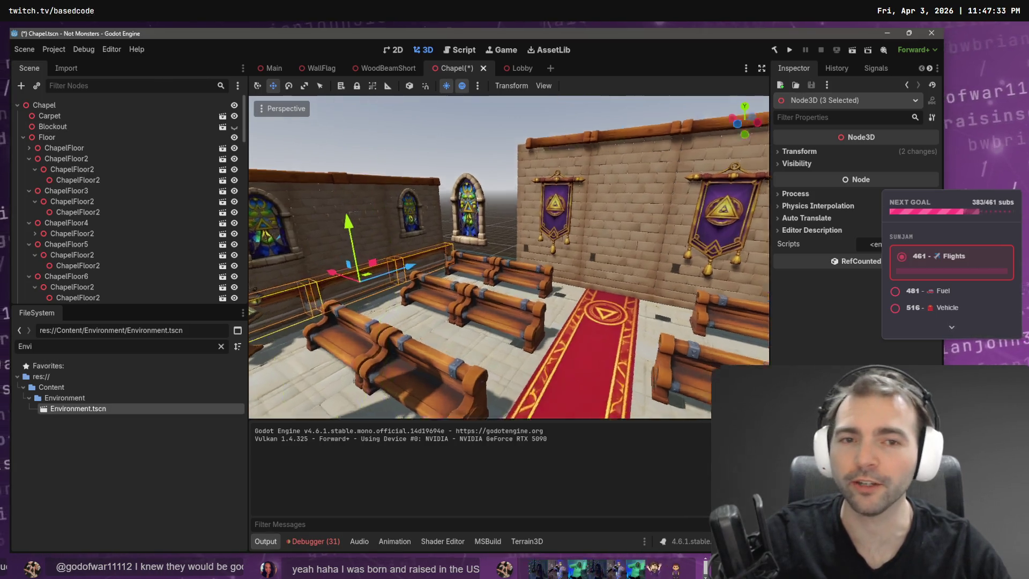
key(w)
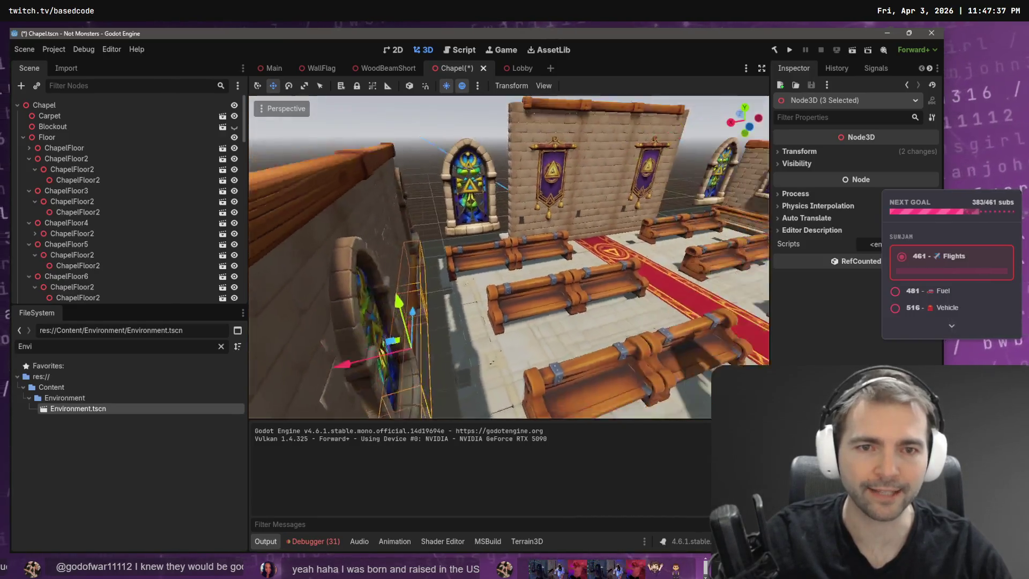
click(532, 182)
key(w)
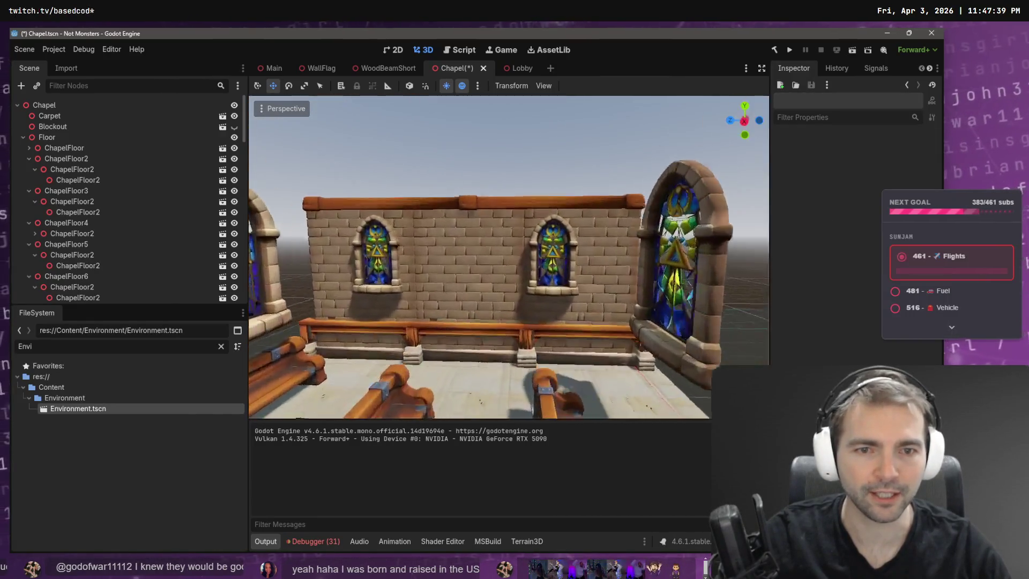
key(s)
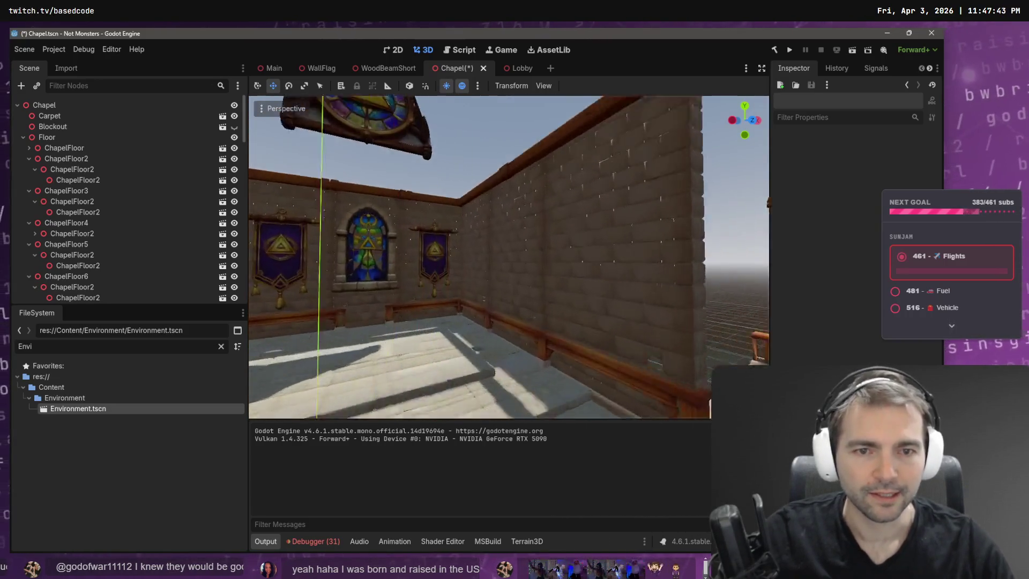
key(w)
key(s)
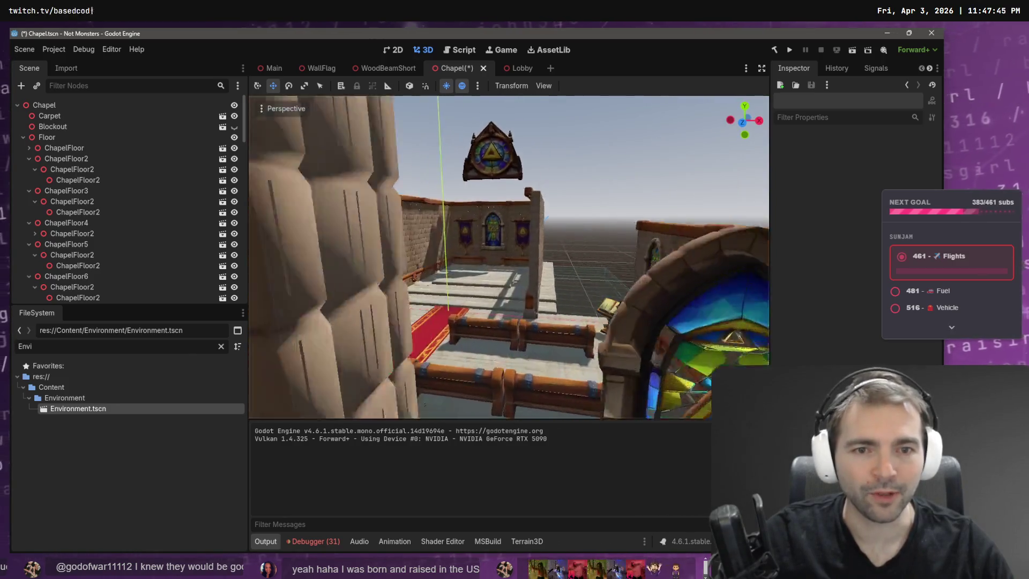
key(s)
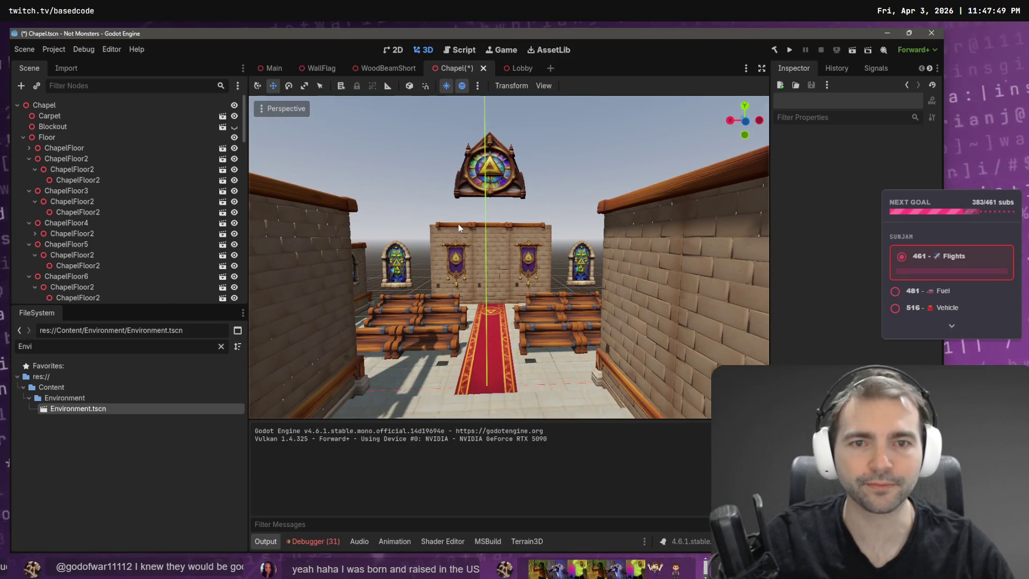
Step: Scale the three WoodBeamShort ceiling beams slightly wider along X and save the Chapel scene
click(458, 226)
shift+click(500, 224)
shift+click(525, 226)
key(r)
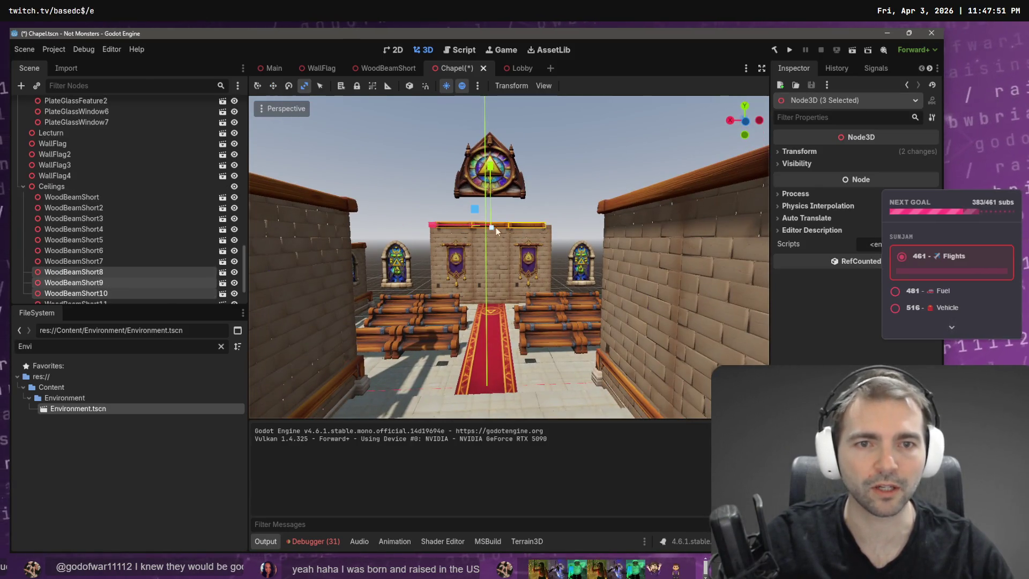
drag(434, 227, 424, 231)
click(531, 196)
key(w)
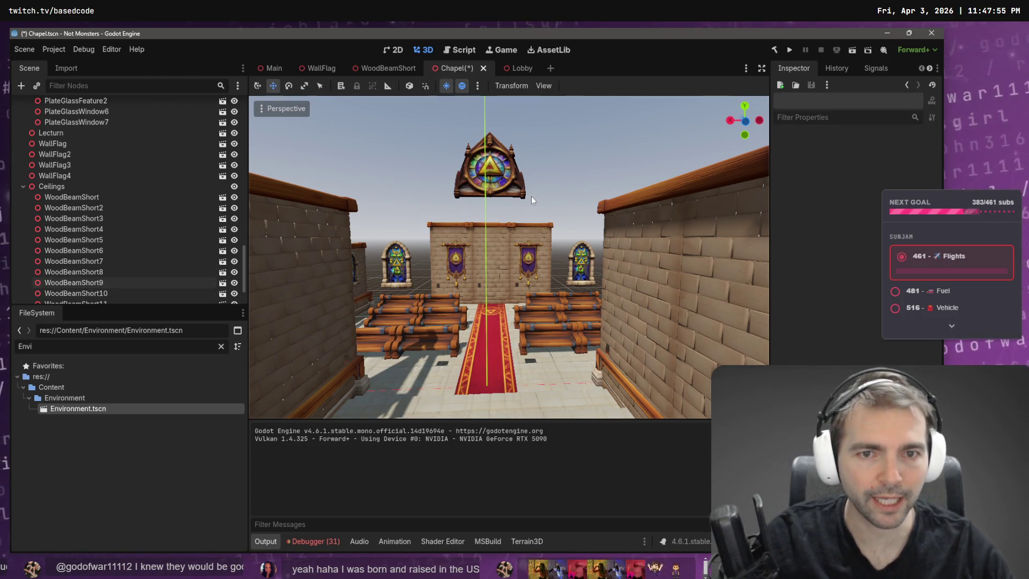
scroll(532, 197, up, 5)
drag(532, 196, 533, 197)
key(ctrl+s)
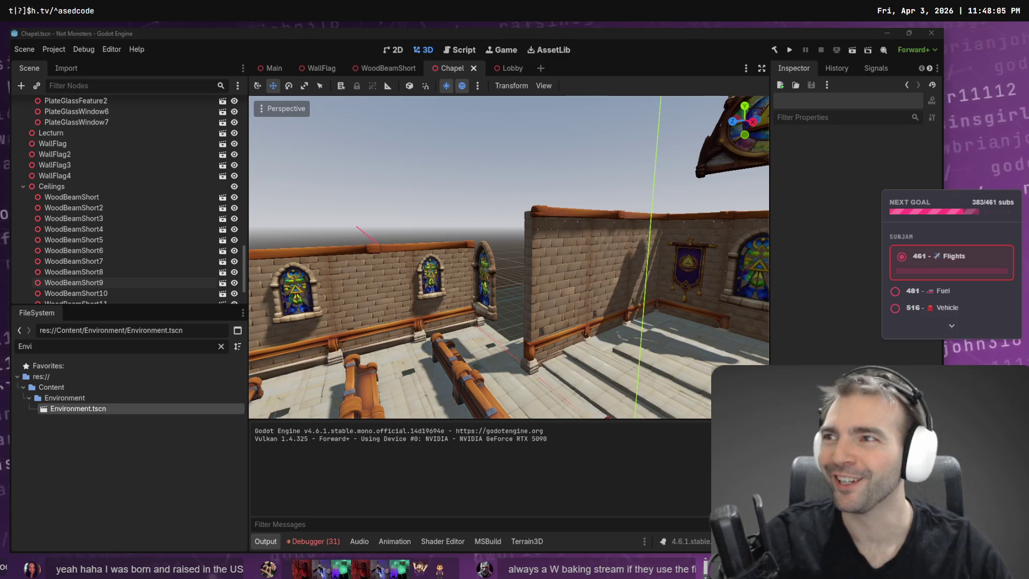
Step: Fly the camera down the chapel aisle, then switch to the Lobby scene
right_click(467, 188)
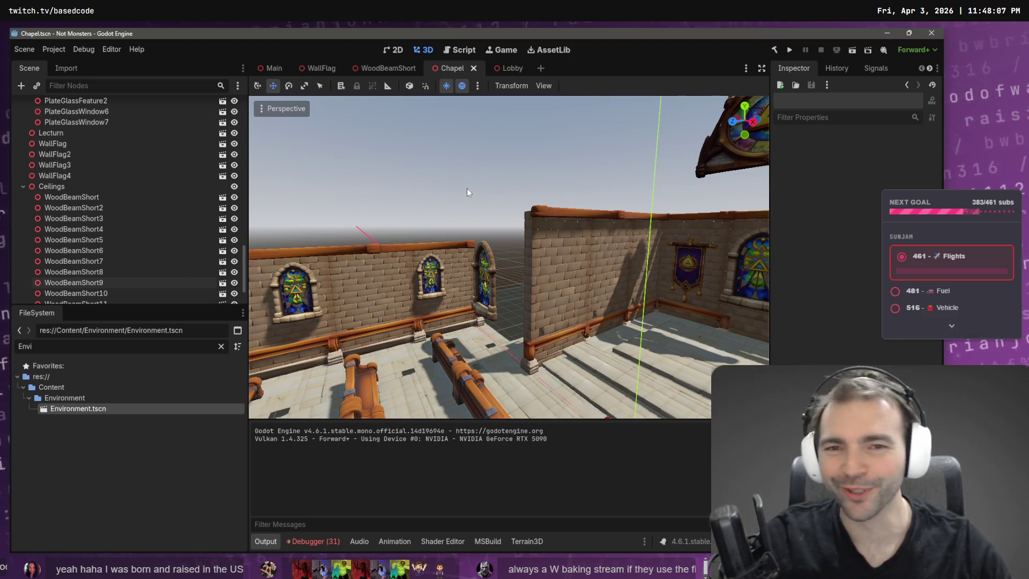
key(s)
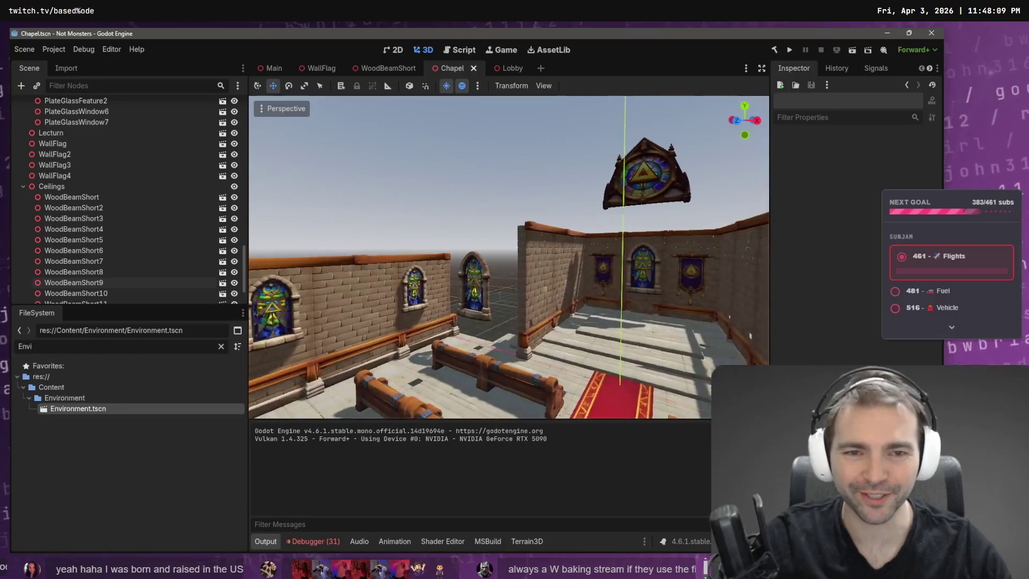
key(w)
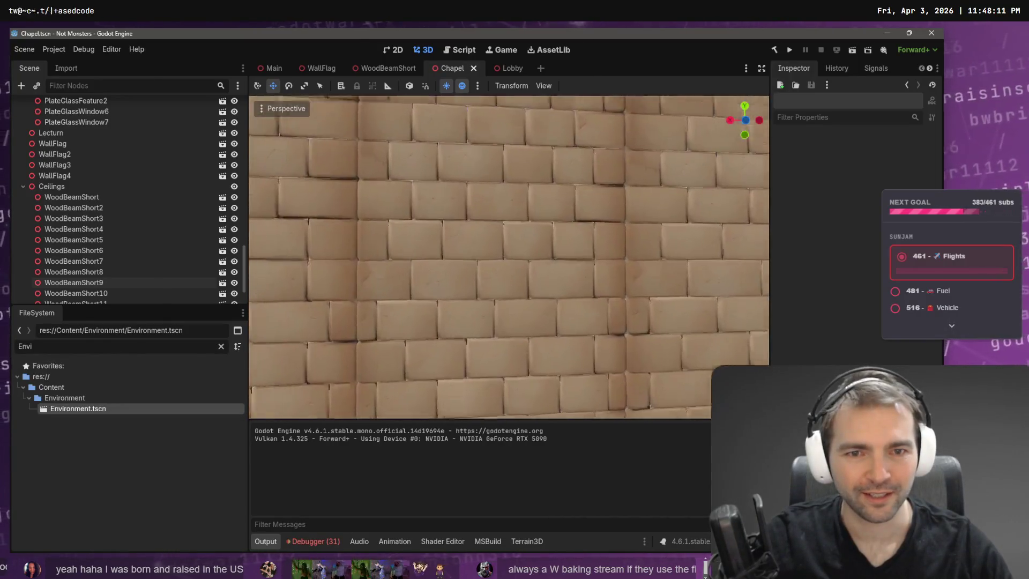
key(w)
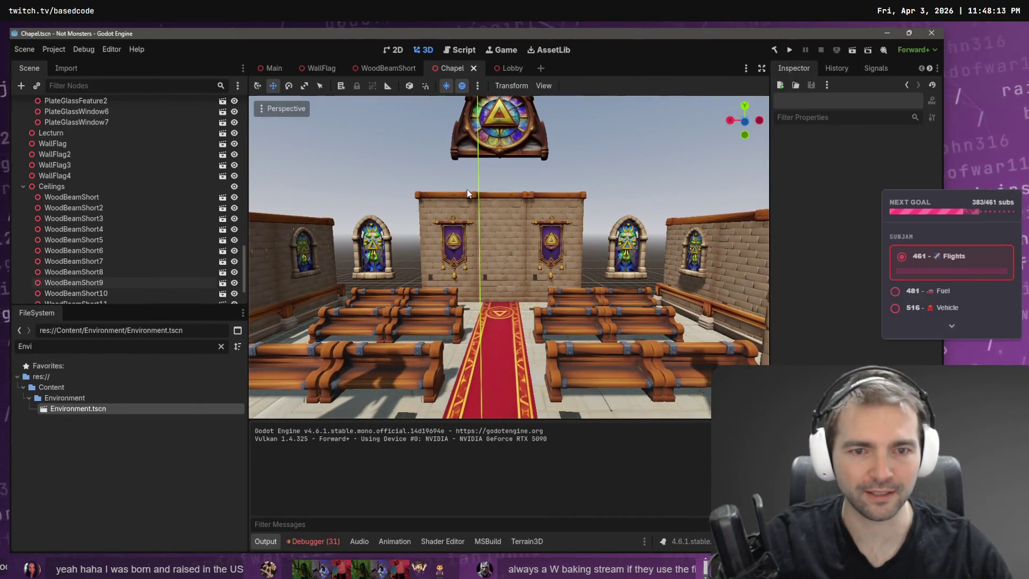
click(503, 67)
key(w)
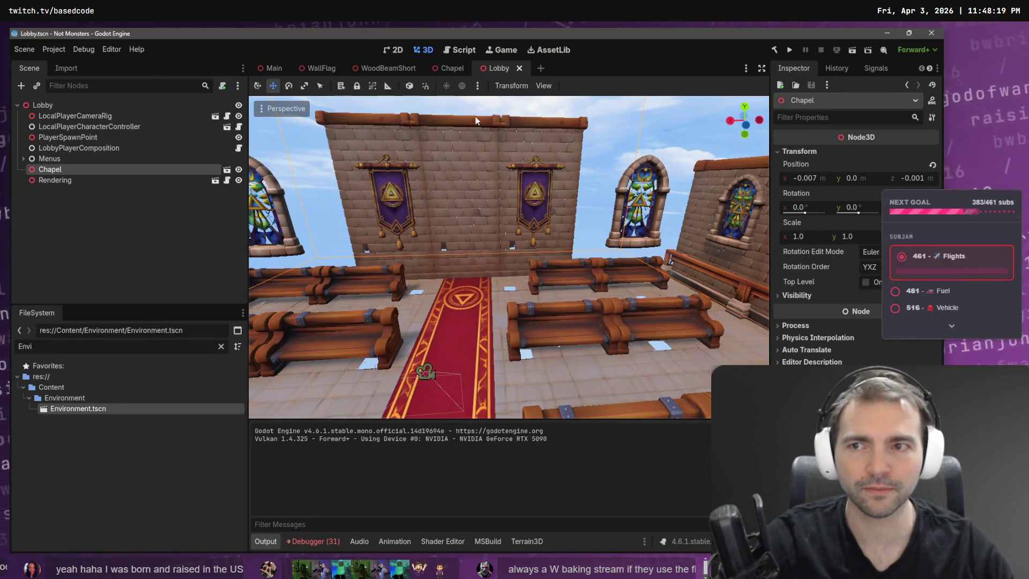
Step: Select the Lobby's PlayerSpawnPoint and fly the camera through the chapel
click(93, 147)
click(95, 139)
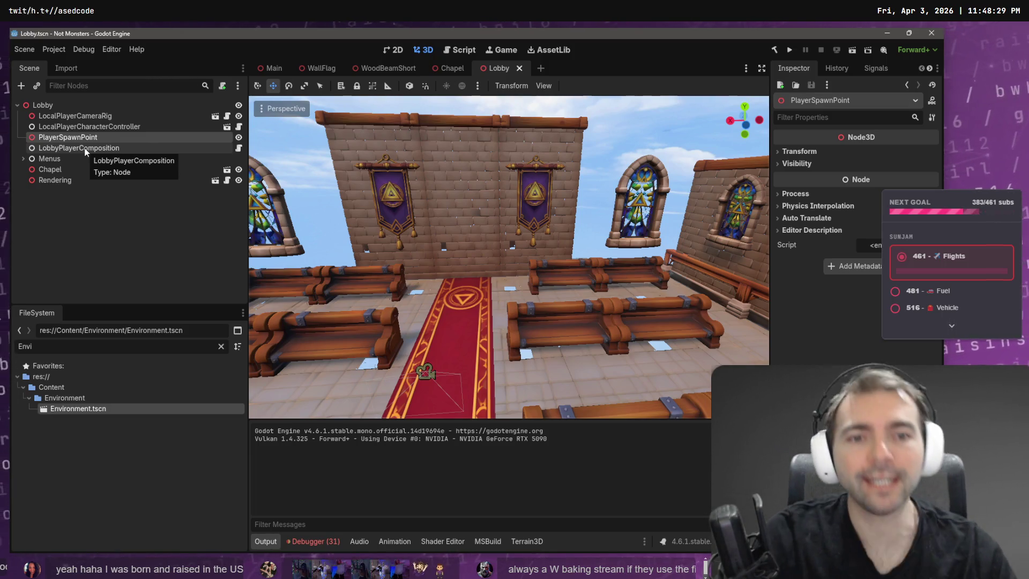
key(w)
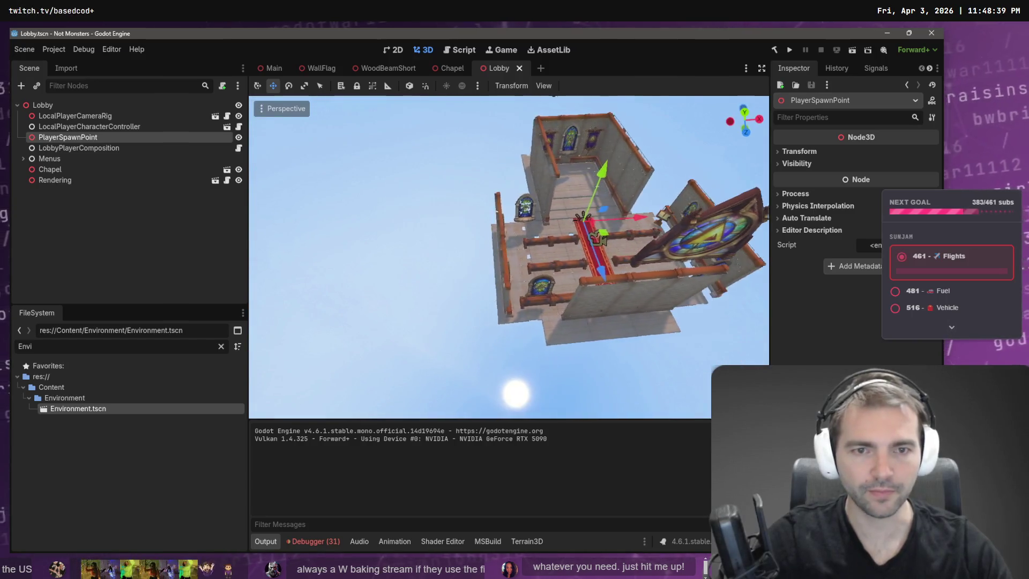
Step: Select the Chapel instance in the lobby, then return to the Chapel scene
click(512, 314)
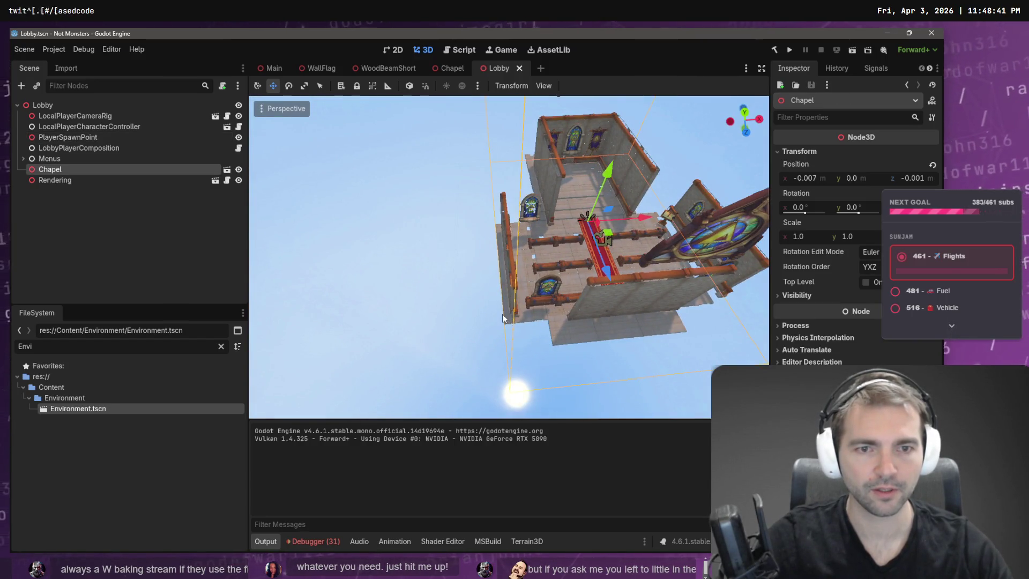
click(502, 314)
click(519, 319)
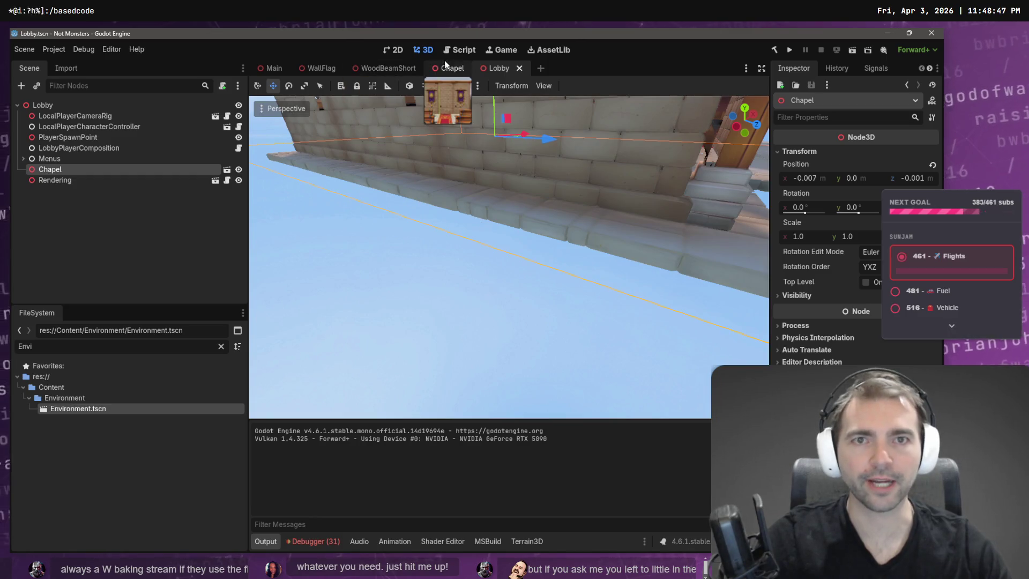
click(453, 68)
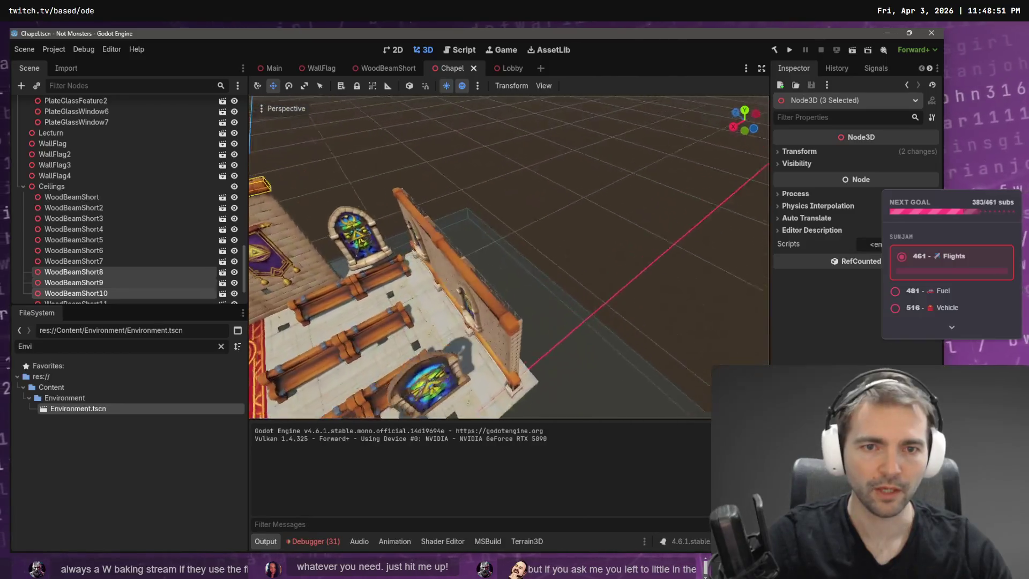
Step: Try selecting the ChapelFloor9 and ChapelFloor8 tiles beneath the pews
click(514, 367)
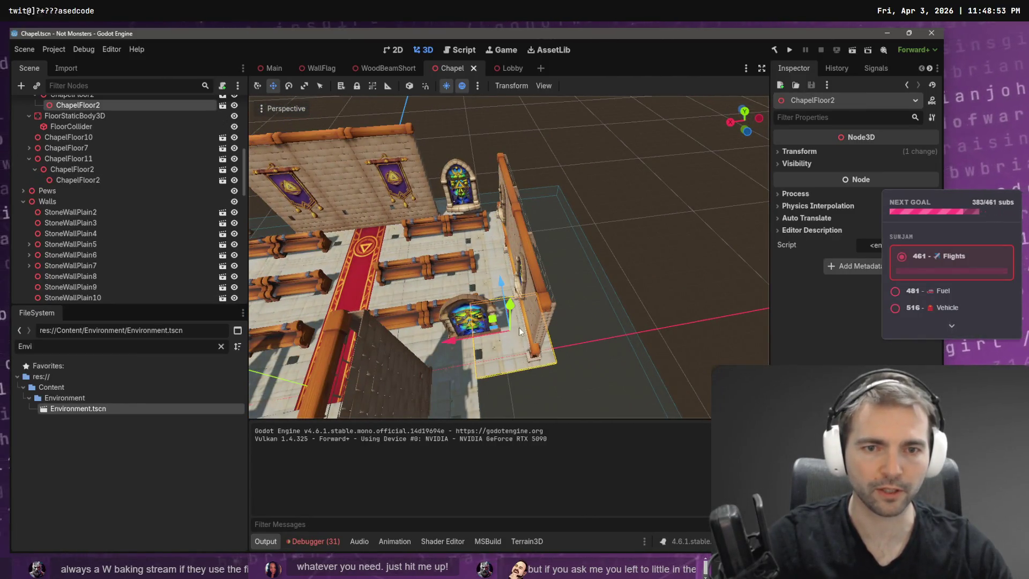
scroll(69, 112, up, 2)
click(69, 133)
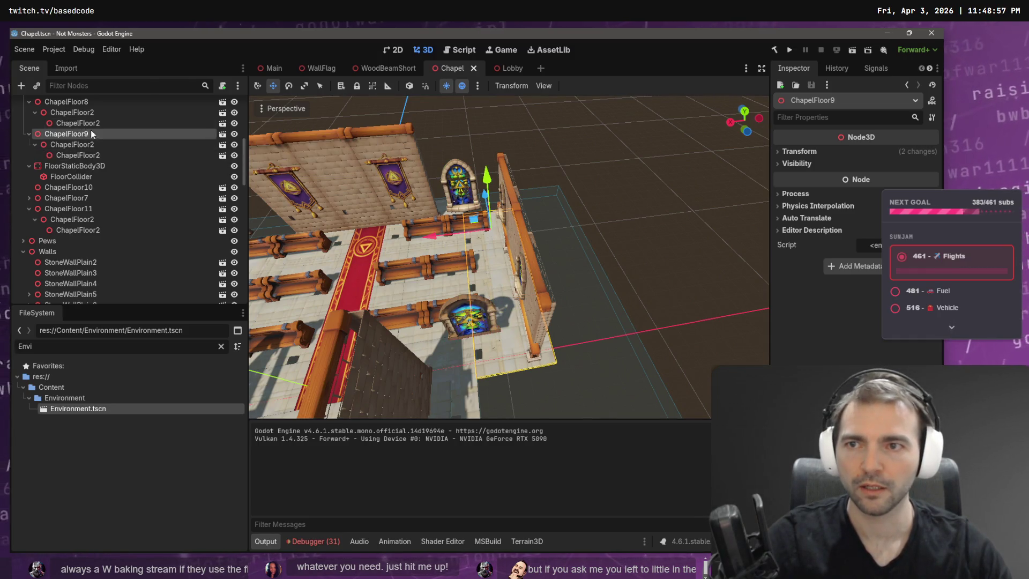
scroll(91, 133, up, 1)
ctrl+click(91, 128)
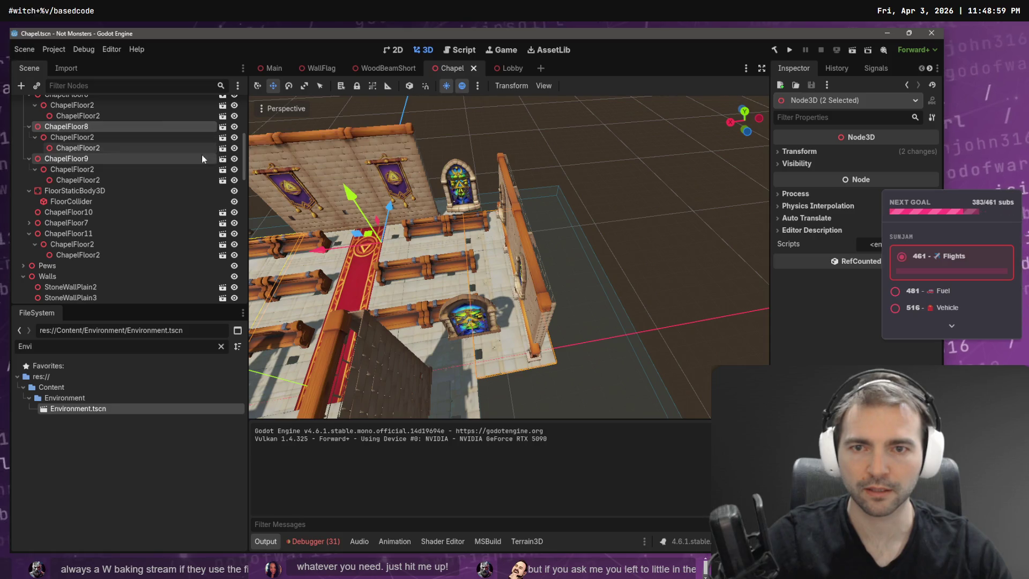
click(580, 286)
click(459, 354)
shift+click(452, 354)
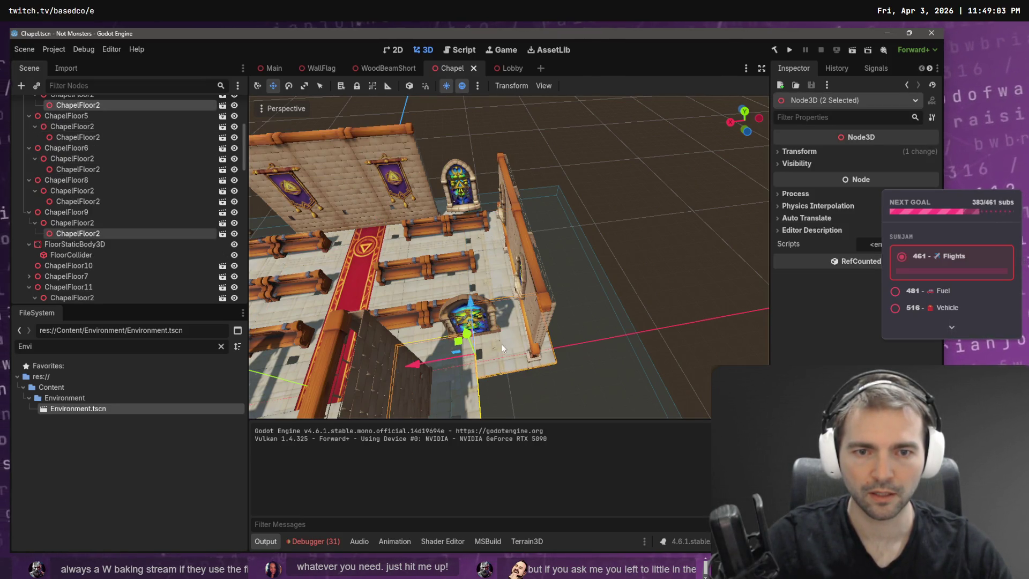
click(608, 354)
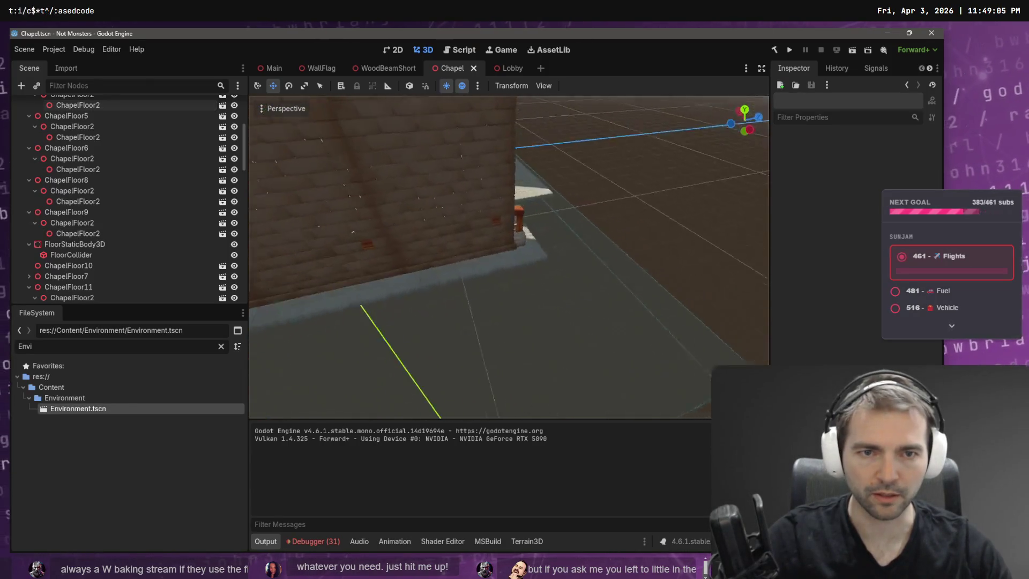
click(461, 272)
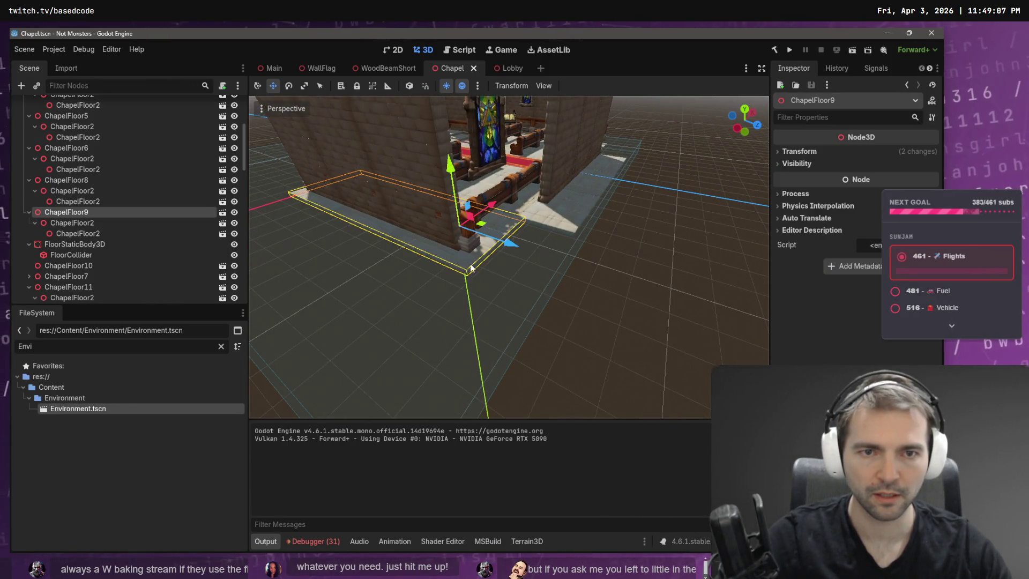
drag(509, 258, 509, 236)
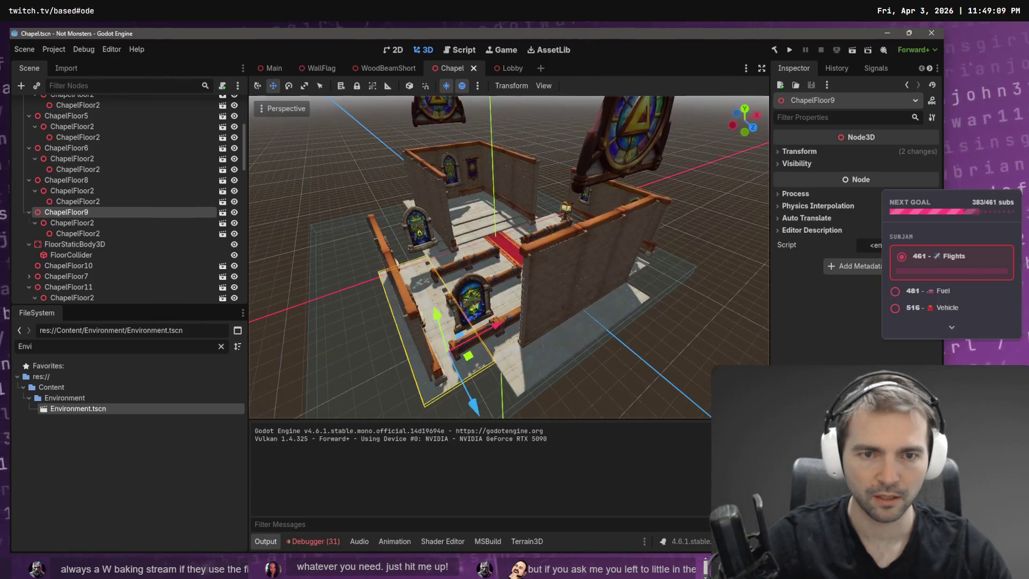
Step: Select twelve floor pieces left of the carpet, slide them along X, and save
drag(539, 361, 633, 305)
shift+click(640, 266)
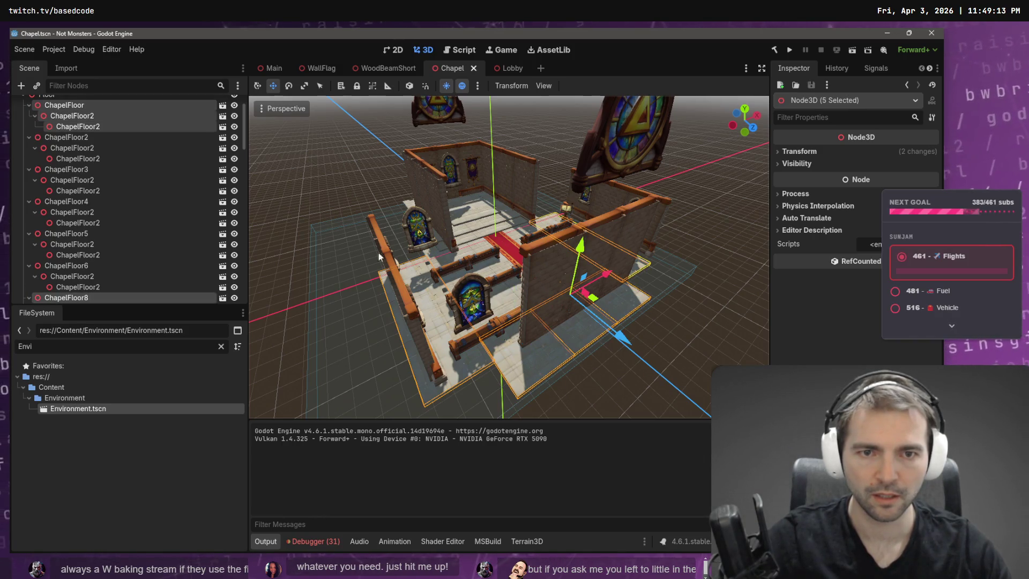
scroll(82, 257, down, 2)
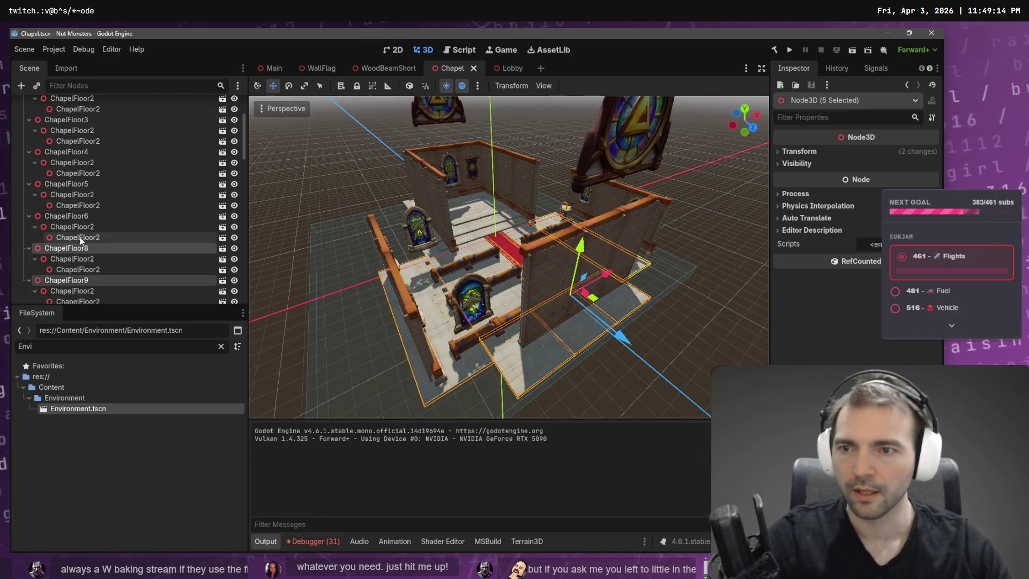
shift+click(83, 269)
scroll(84, 268, down, 2)
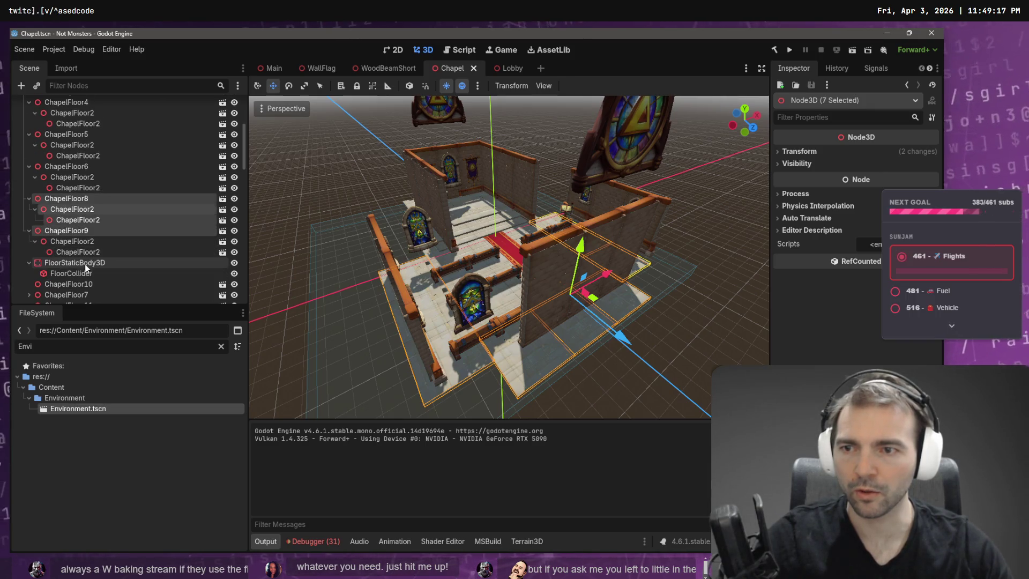
shift+click(88, 253)
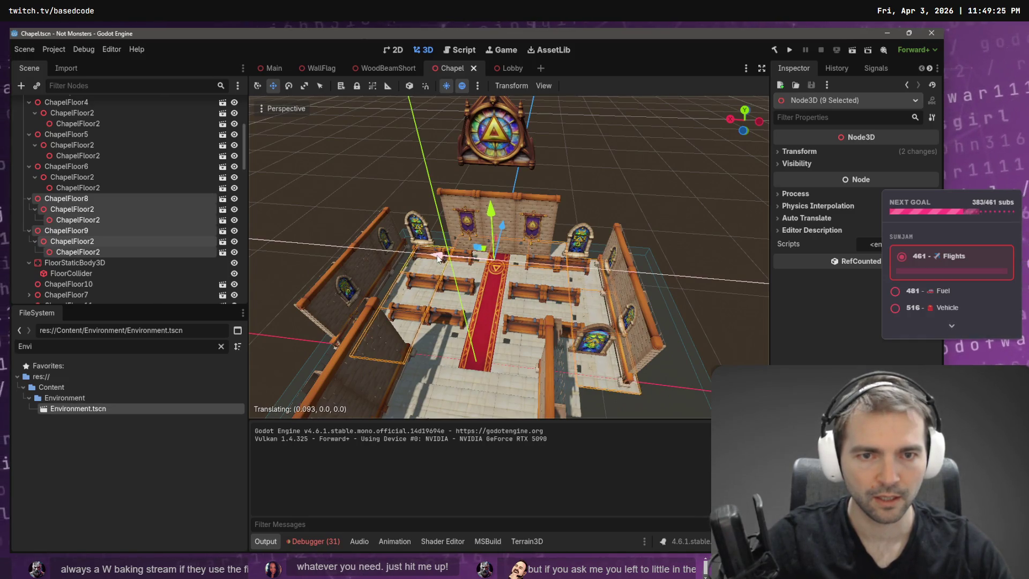
shift+click(448, 352)
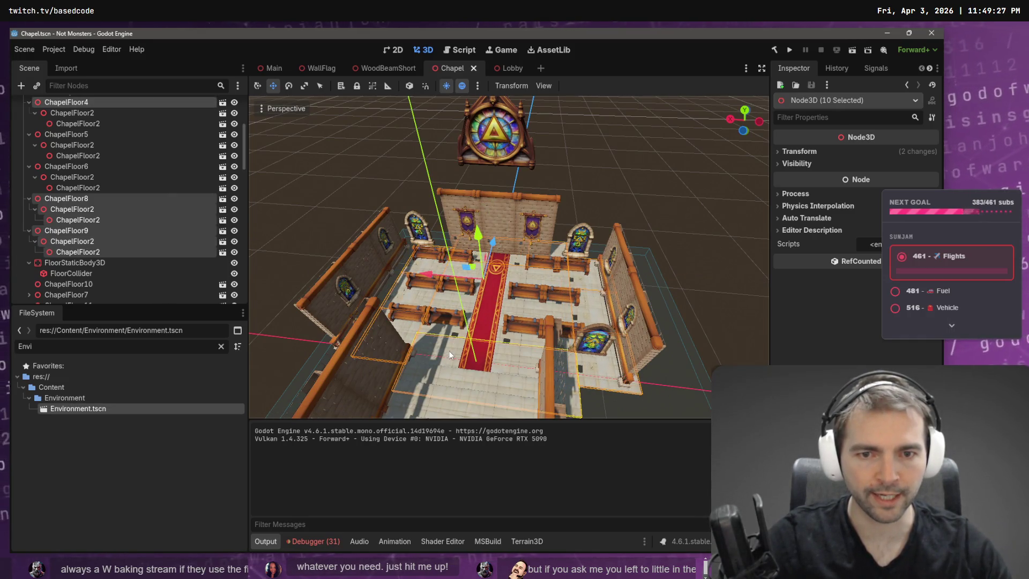
shift+click(453, 302)
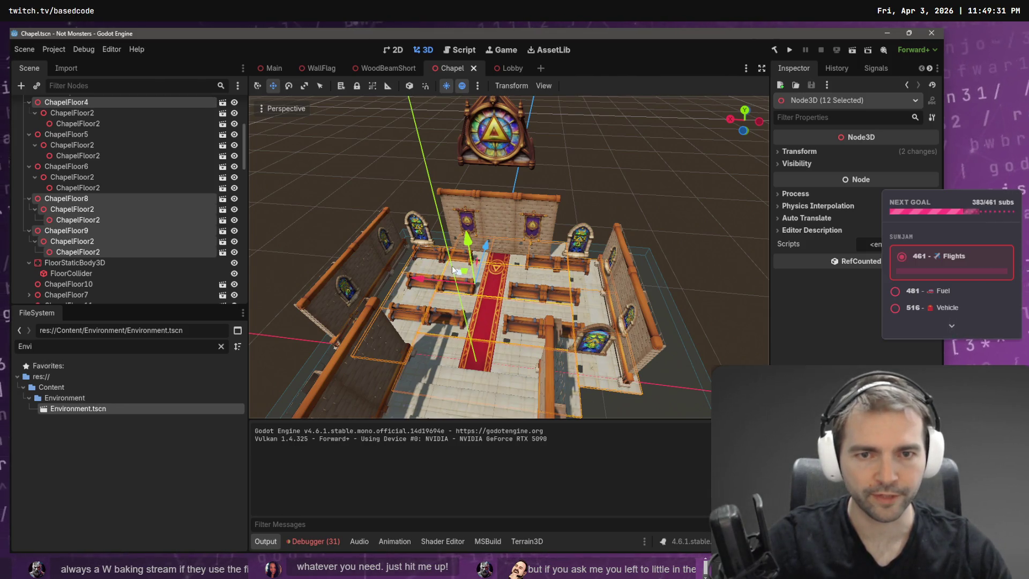
drag(422, 283, 359, 278)
scroll(410, 281, up, 5)
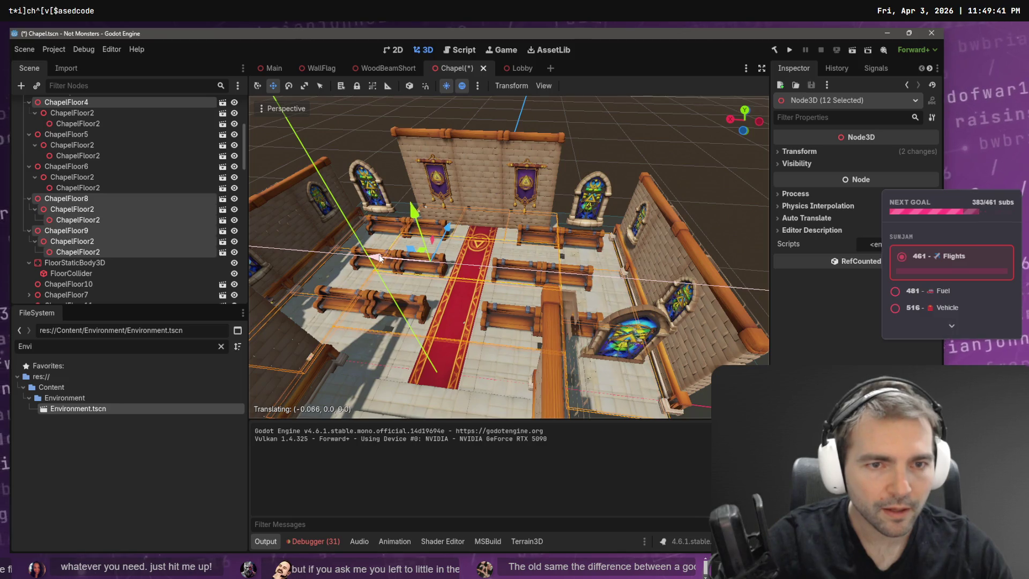
key(ctrl+s)
Step: Clear the selection, view the whole chapel, and run the game with F5
click(609, 140)
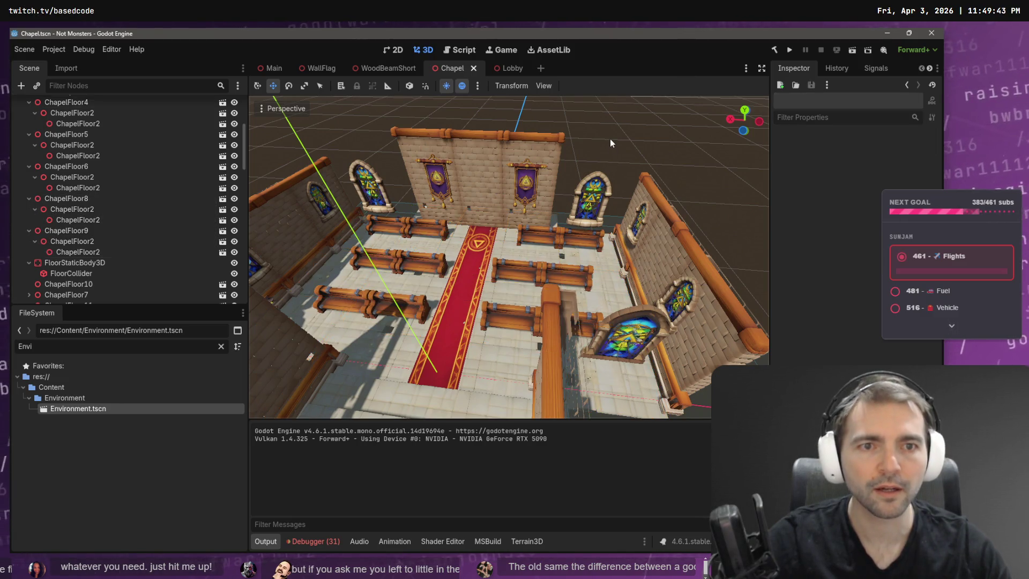
drag(610, 140, 609, 142)
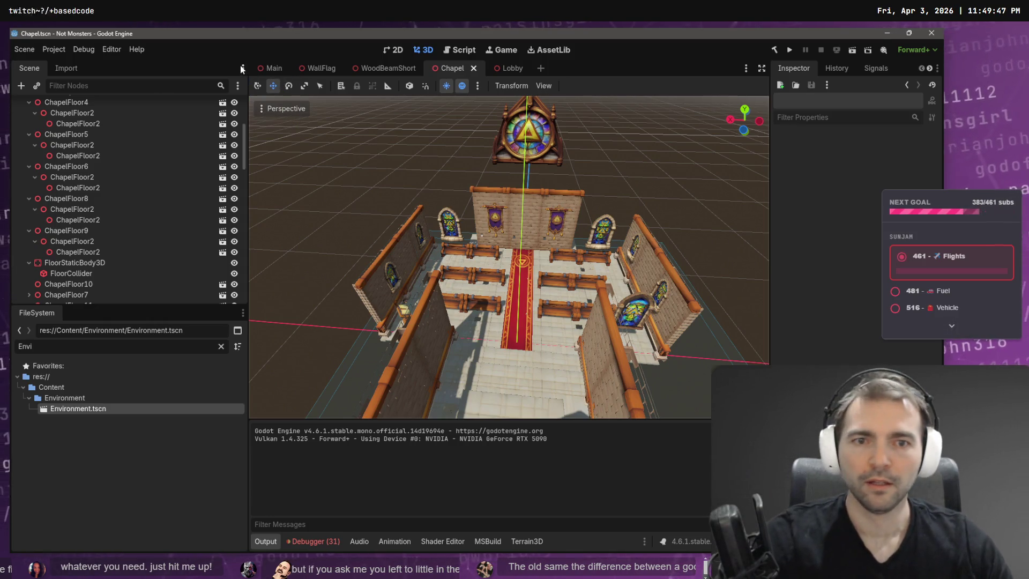
key(F5)
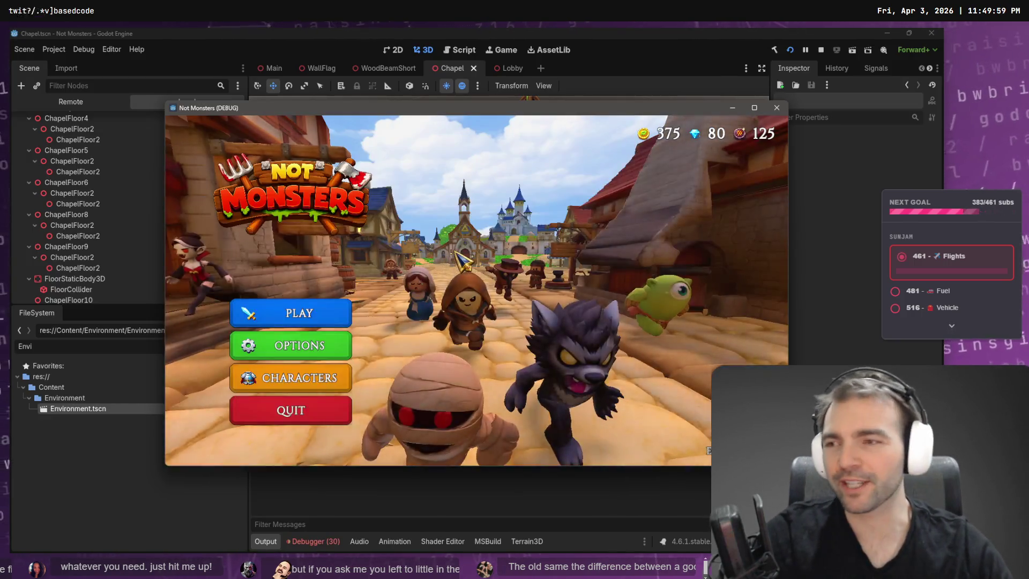
click(318, 373)
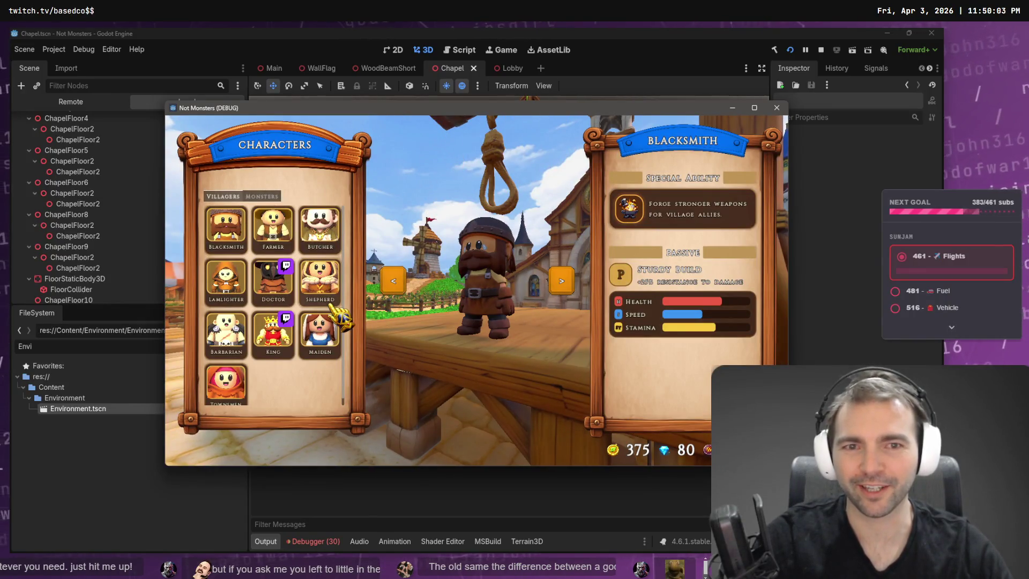
click(273, 332)
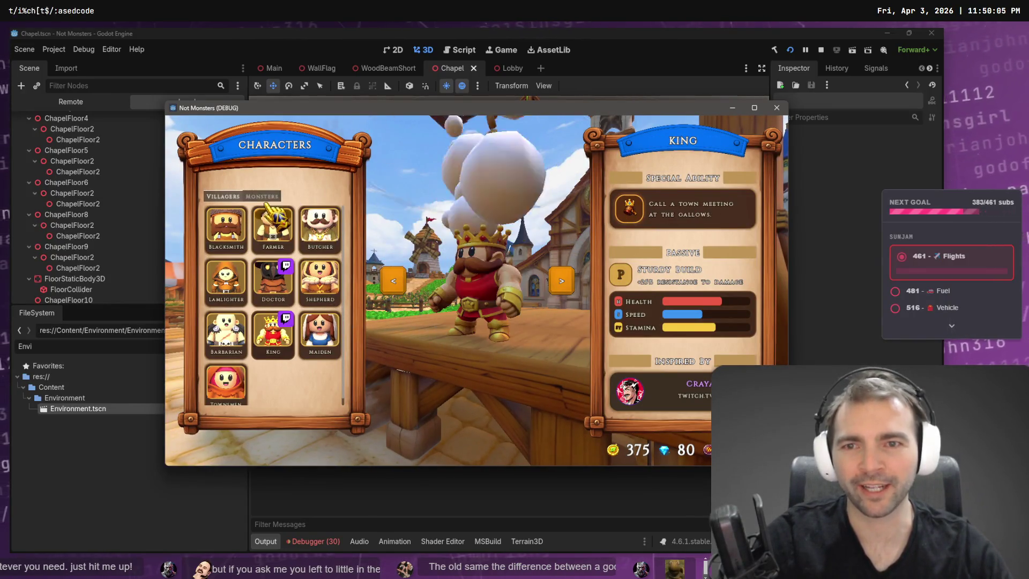
click(265, 196)
click(224, 196)
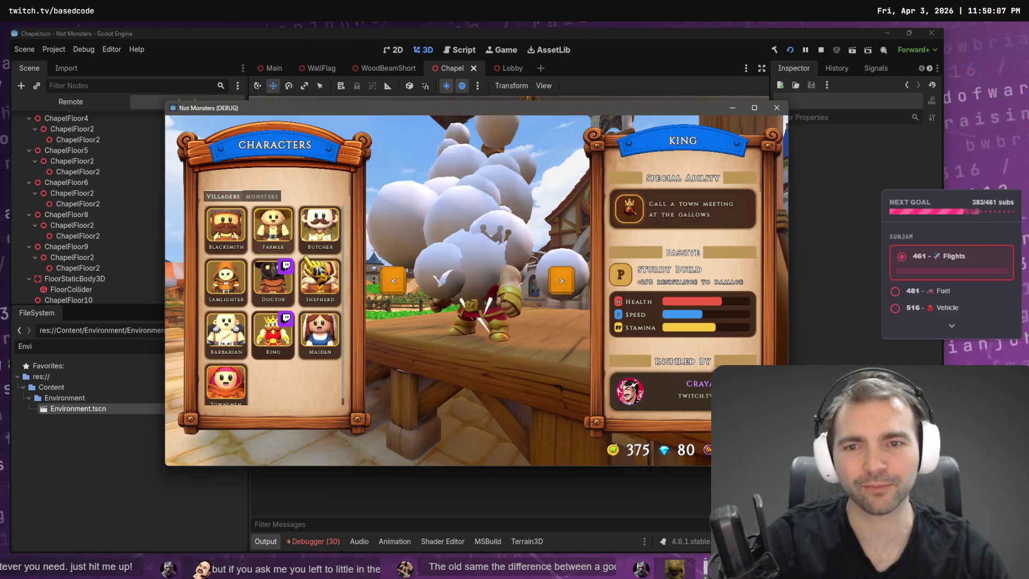
click(326, 228)
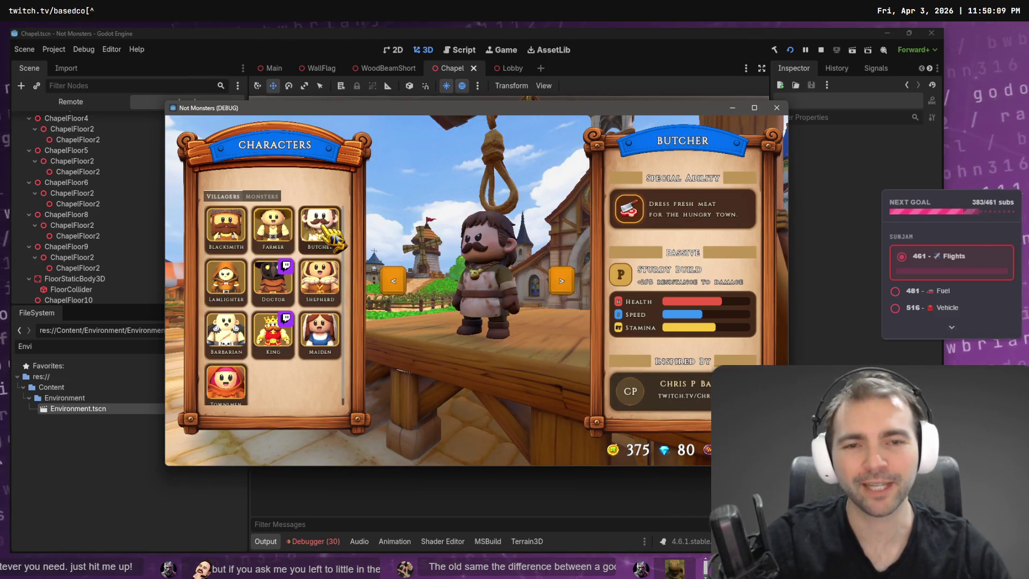
click(320, 330)
click(230, 380)
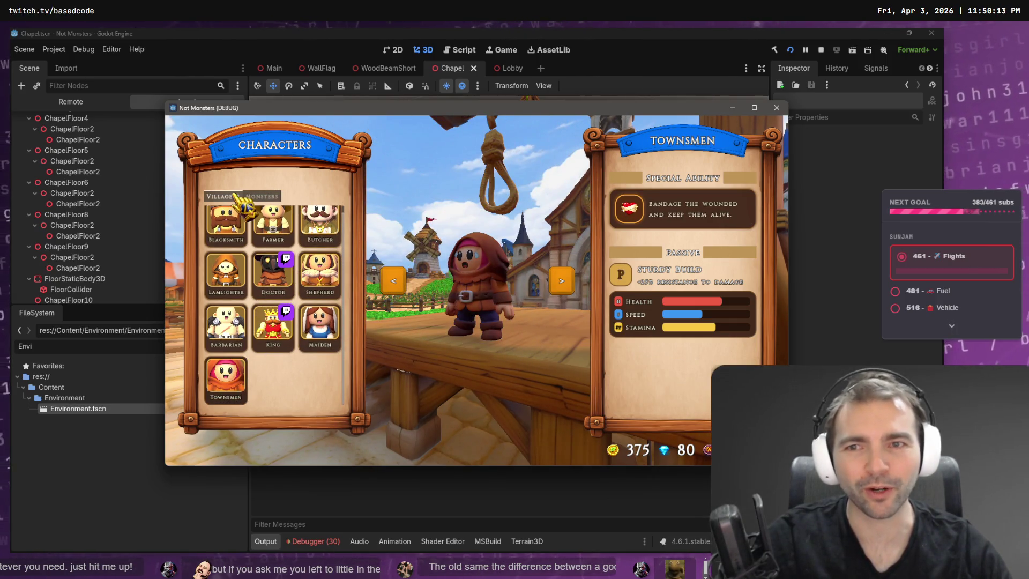
click(258, 197)
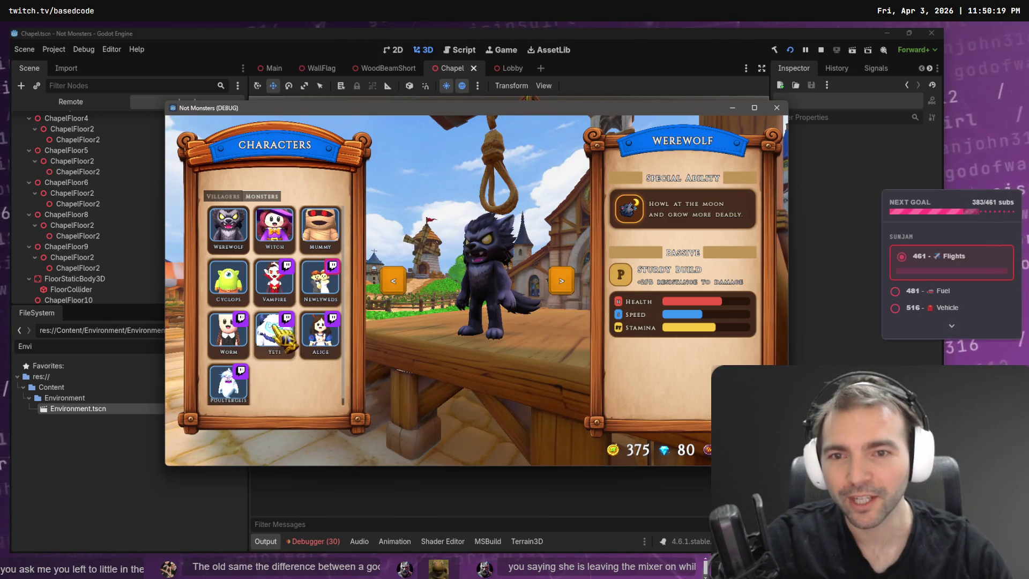
click(322, 332)
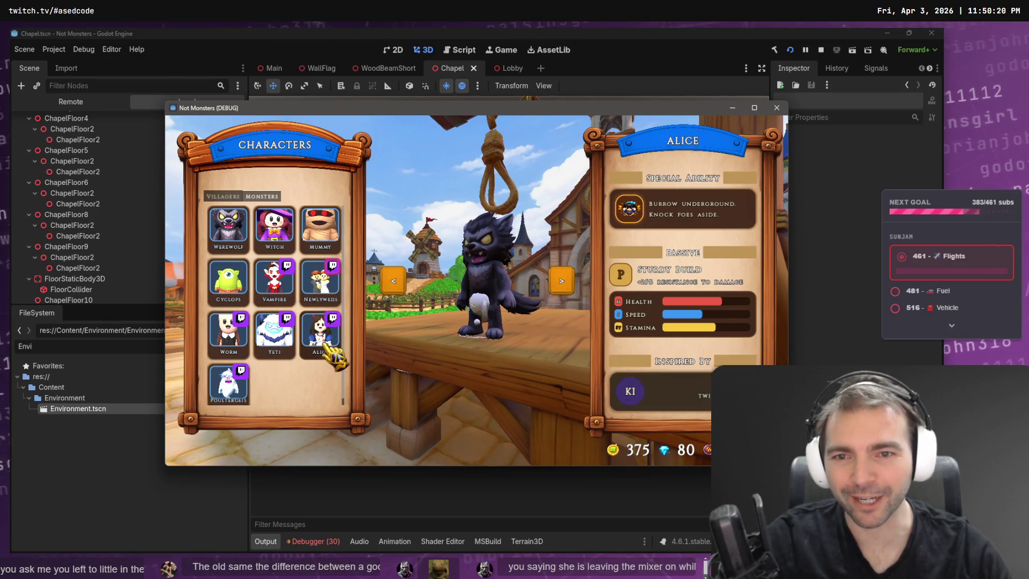
click(321, 281)
click(223, 197)
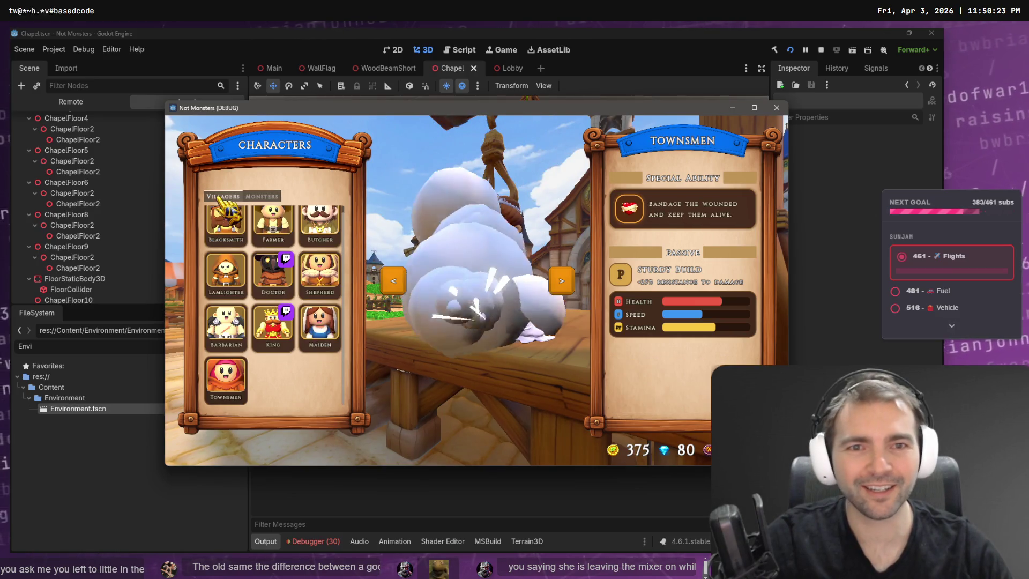
click(320, 326)
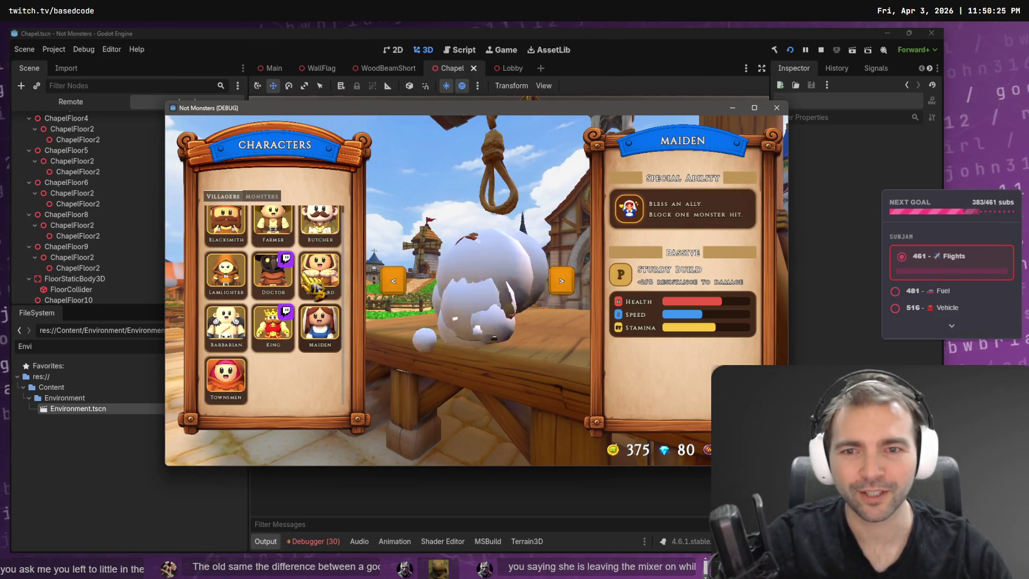
click(268, 196)
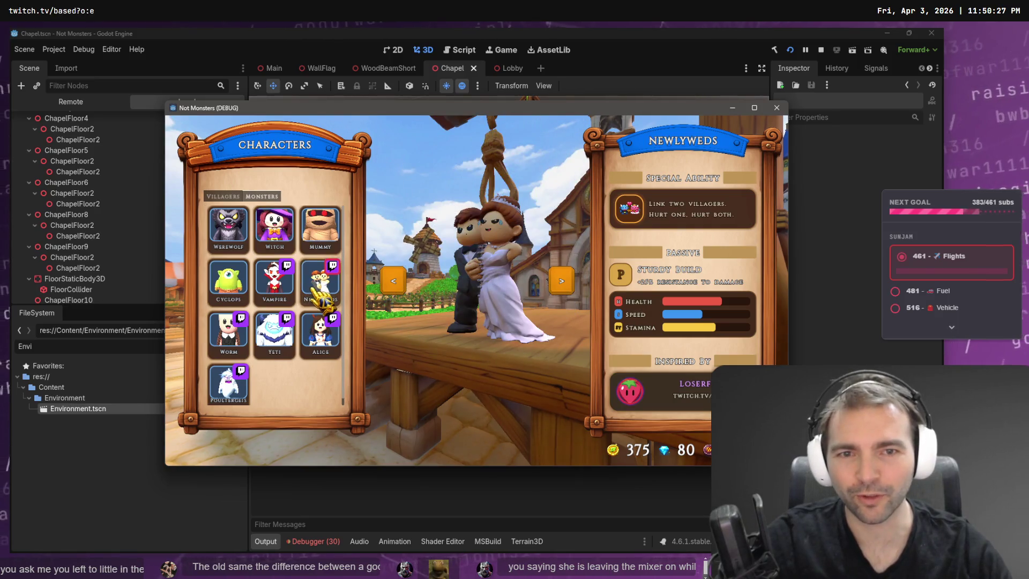
key(Escape)
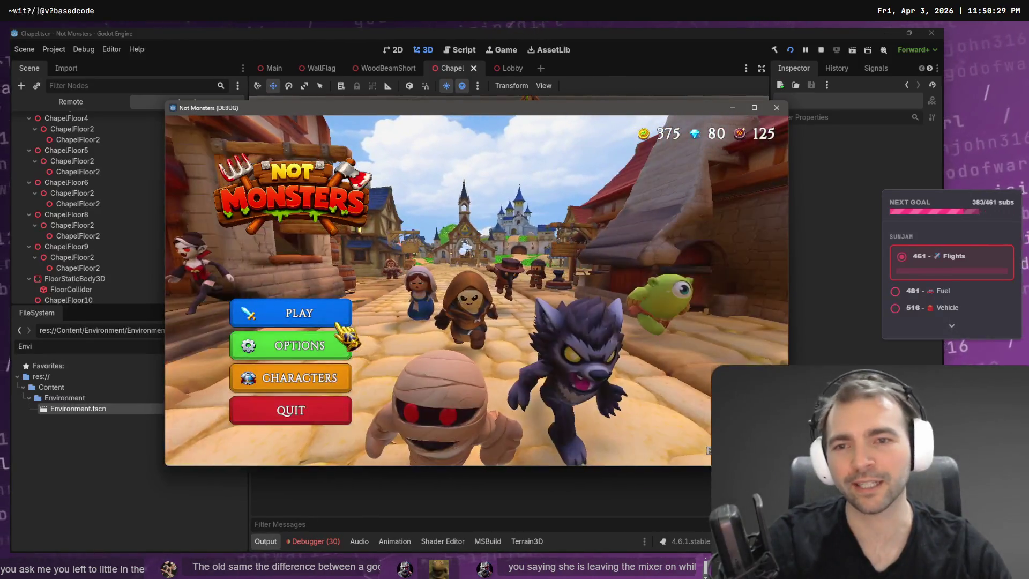
Step: Host a game as the Maiden and run forward down the chapel's red carpet
click(315, 314)
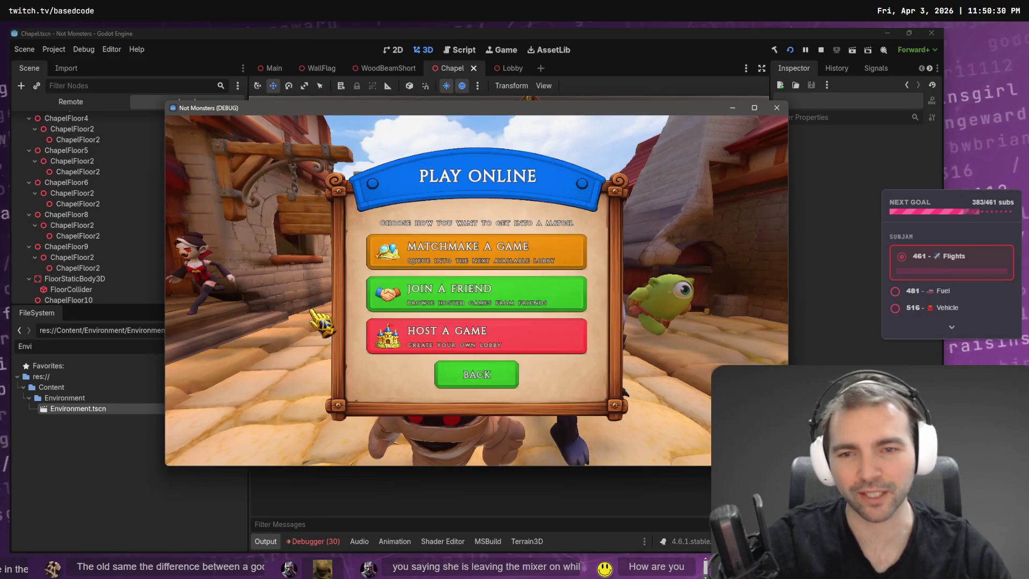
click(455, 341)
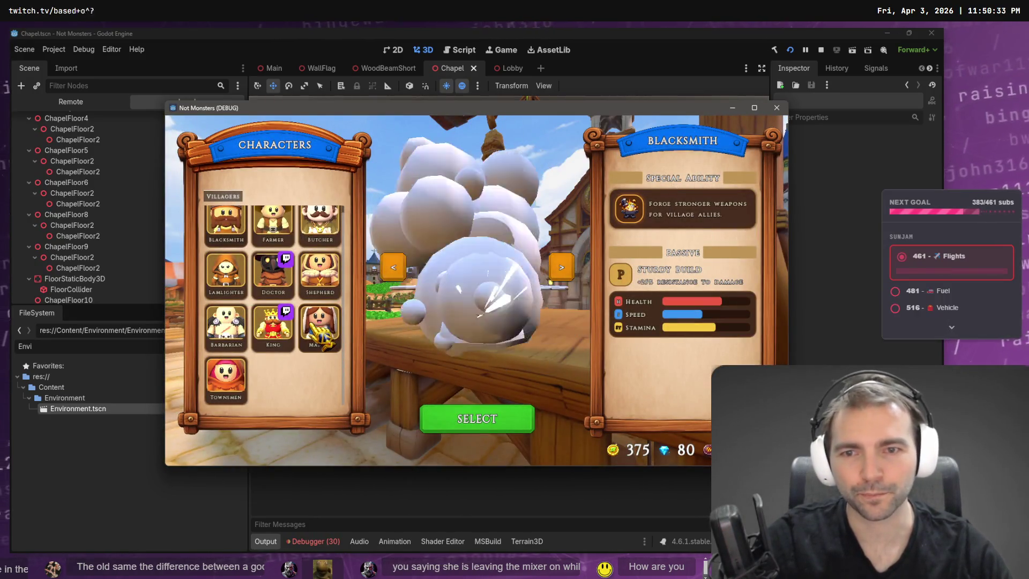
click(316, 327)
click(494, 419)
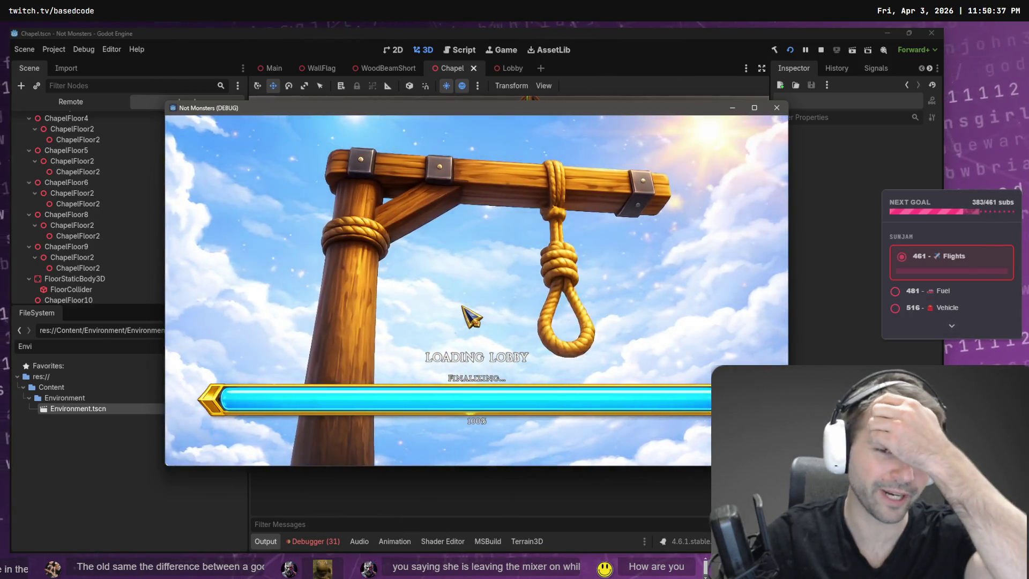
key(shift+w)
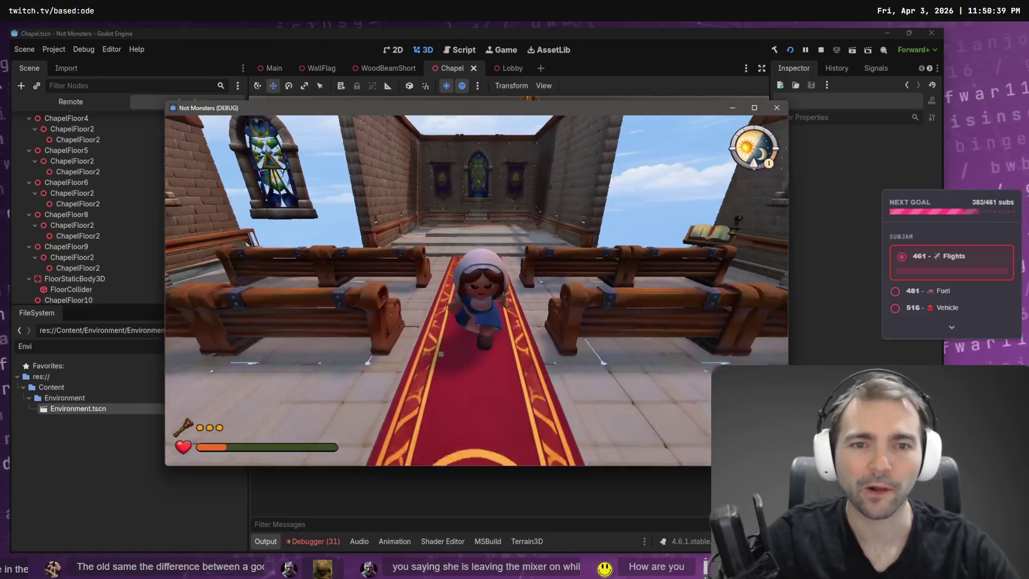